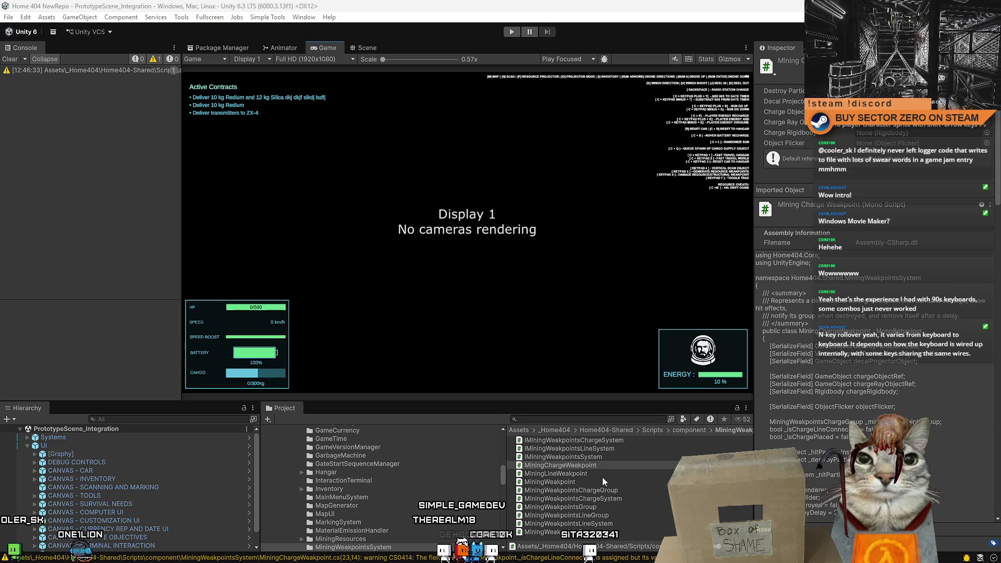
# Select the MiningLineWeakpoint script in the Project window and enter play mode.
pyautogui.click(603, 476)
pyautogui.click(511, 33)
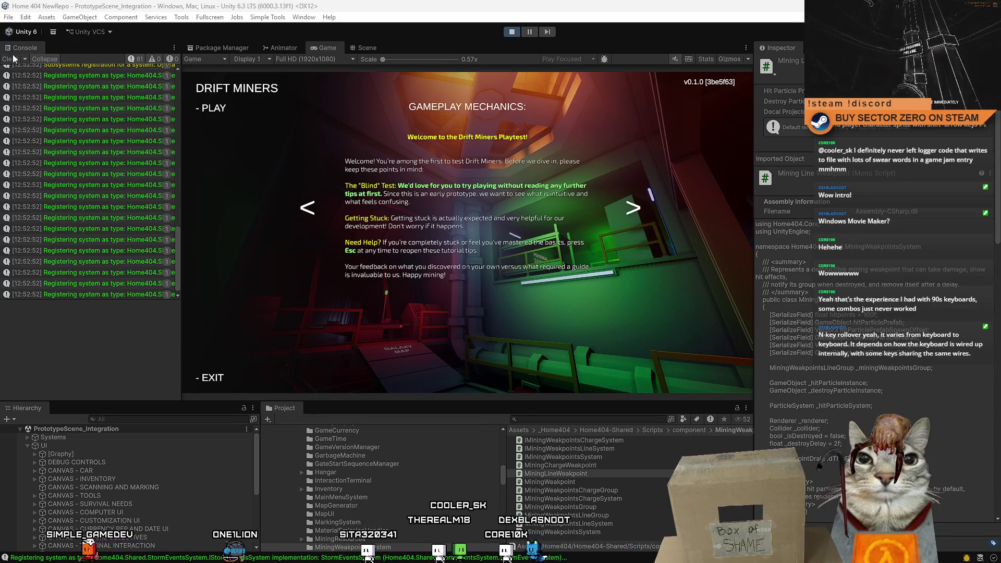
# Start the game from the Drift Miners menu and walk down the hall to the lift.
pyautogui.click(14, 59)
pyautogui.click(215, 108)
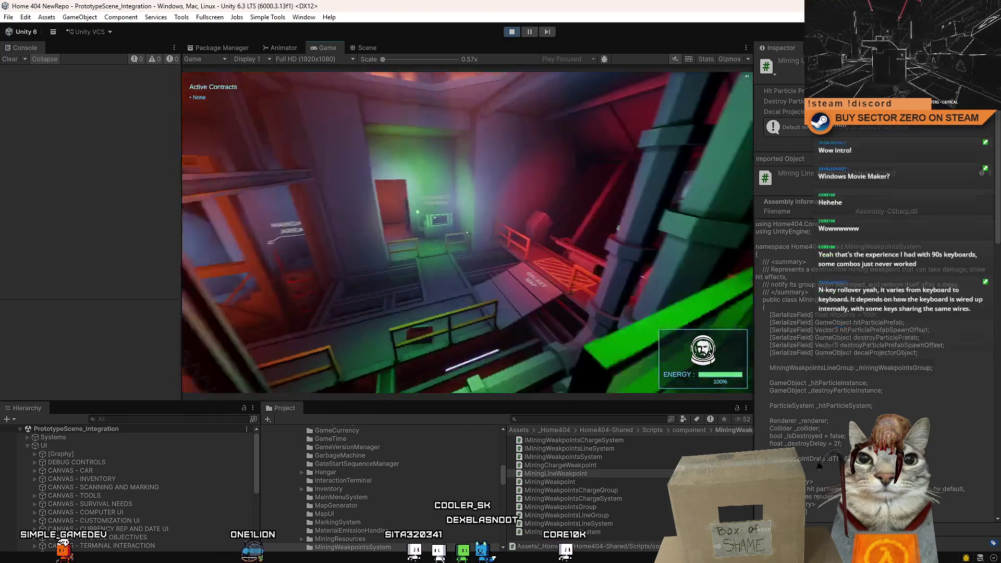
pyautogui.press('w')
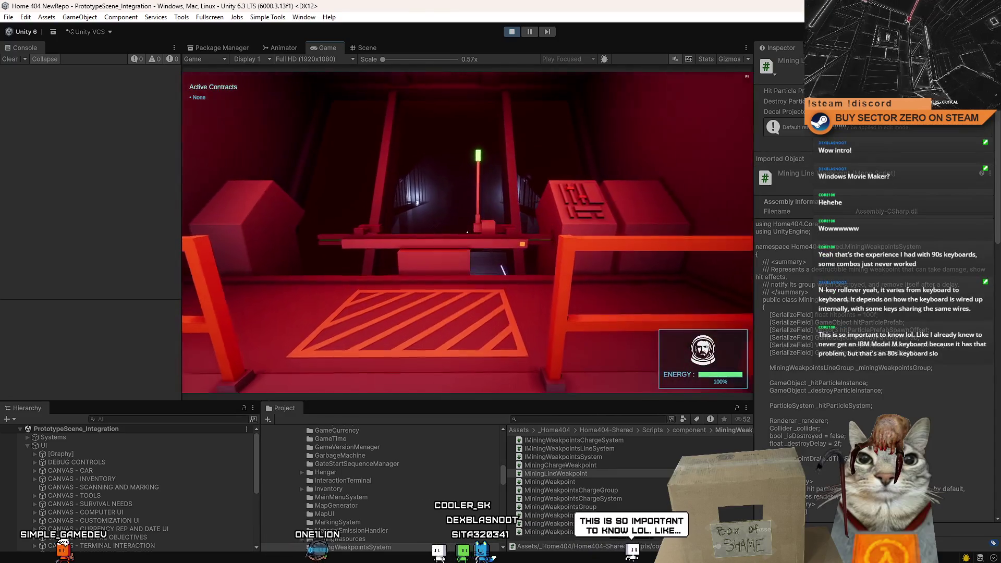
# Drive the rover out of the tunnel onto the snowy surface, then pause the game.
pyautogui.press('e')
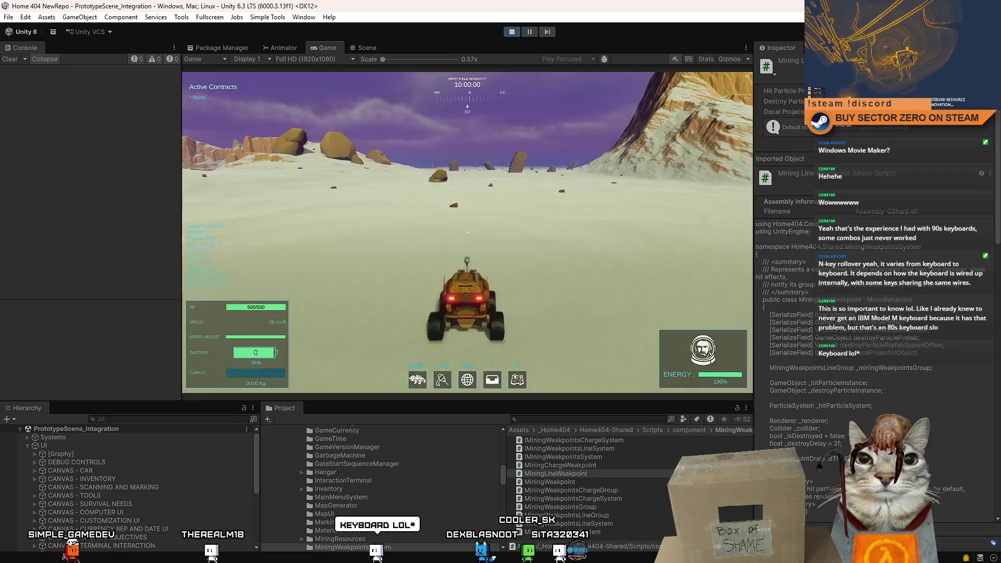
pyautogui.press('Escape')
pyautogui.press('Escape')
pyautogui.click(529, 32)
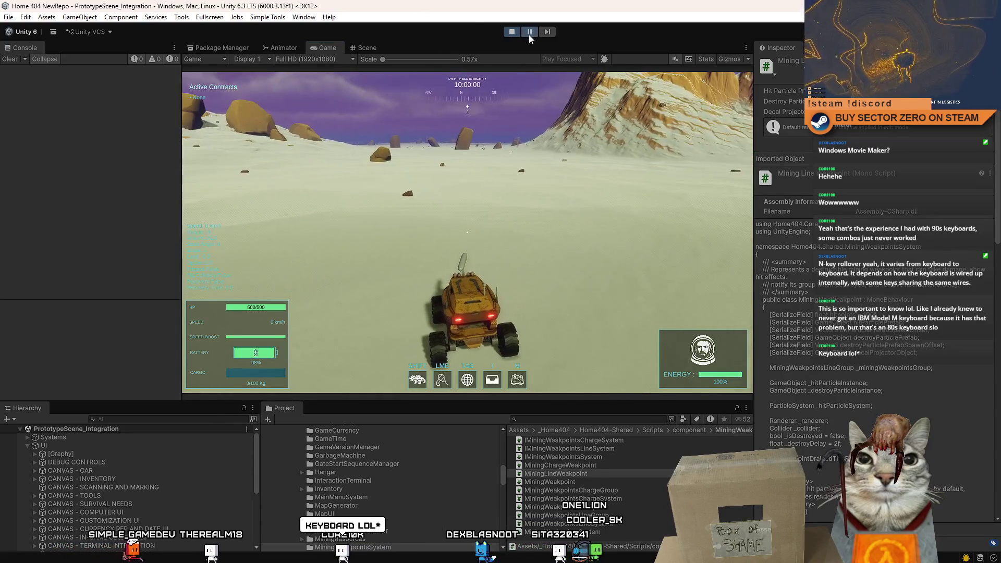
# In the Scene view, fly to the rover and drop an Example_WeakpointResource_A cube on the terrain.
pyautogui.click(371, 47)
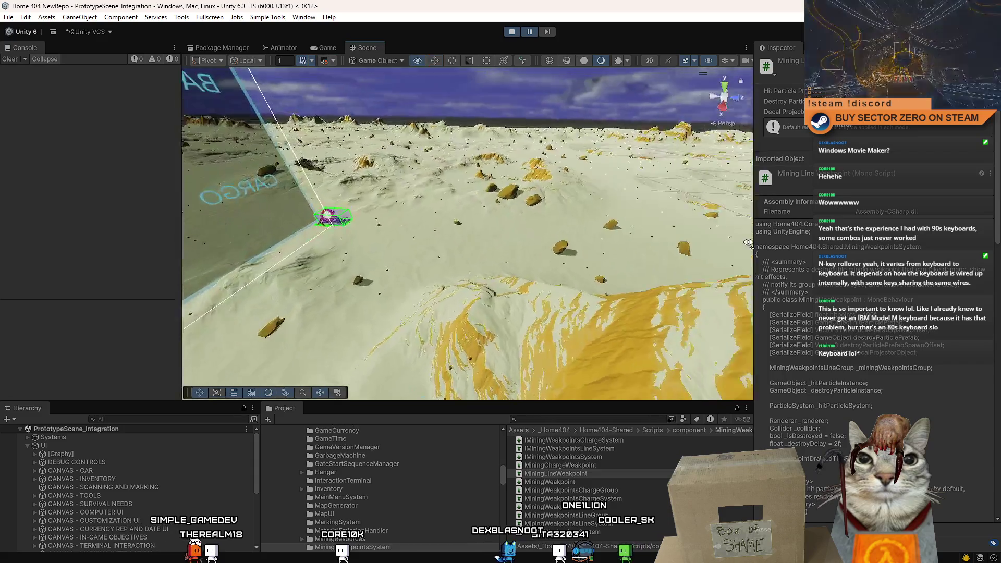
pyautogui.moveTo(653, 206); pyautogui.dragTo(640, 383)
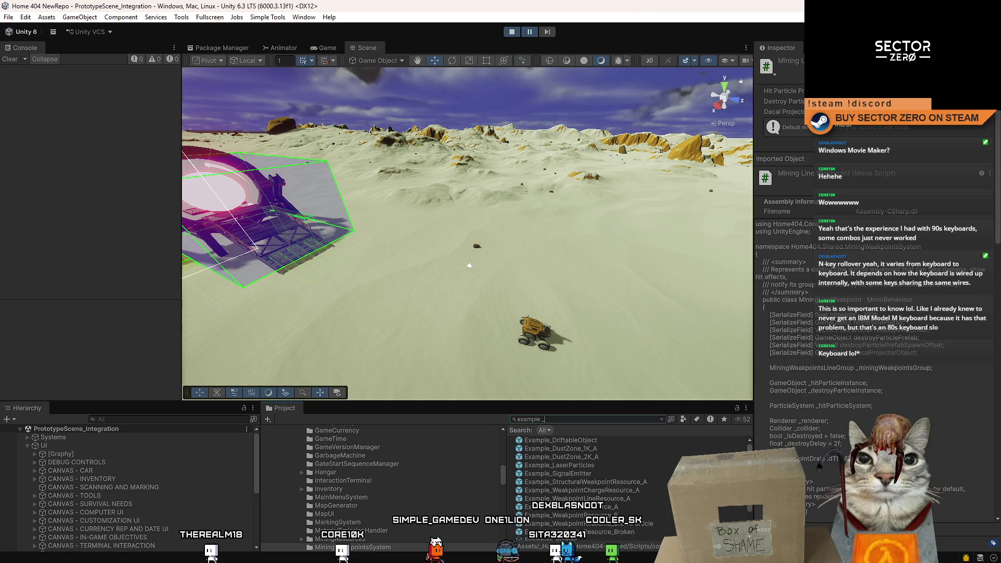
pyautogui.scroll(-3)
pyautogui.moveTo(571, 469); pyautogui.dragTo(408, 246)
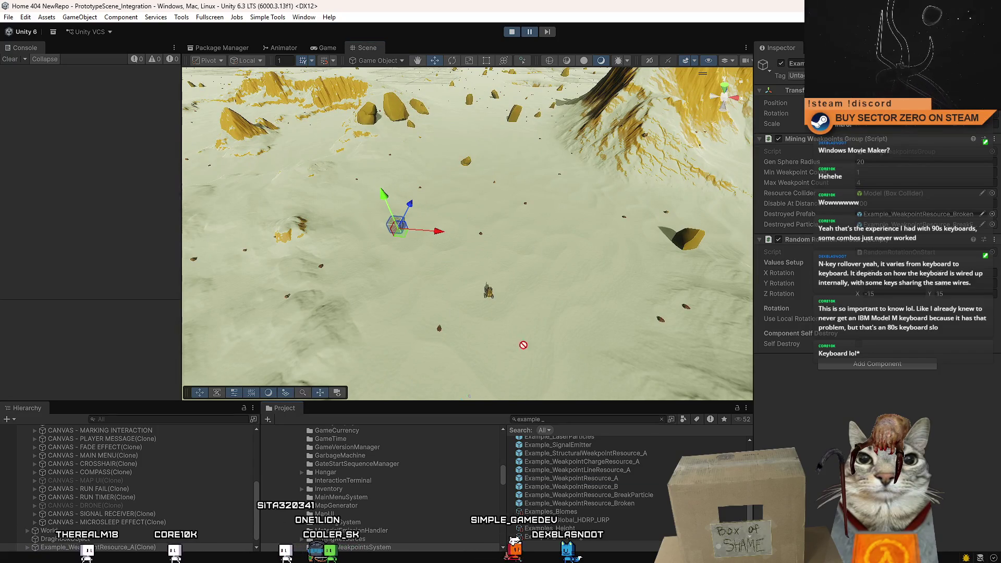
# Place several more Example_WeakpointResource cubes in rows on the terrain near the rover.
pyautogui.moveTo(404, 202); pyautogui.dragTo(404, 202)
pyautogui.moveTo(601, 480); pyautogui.dragTo(411, 172)
pyautogui.scroll(-3)
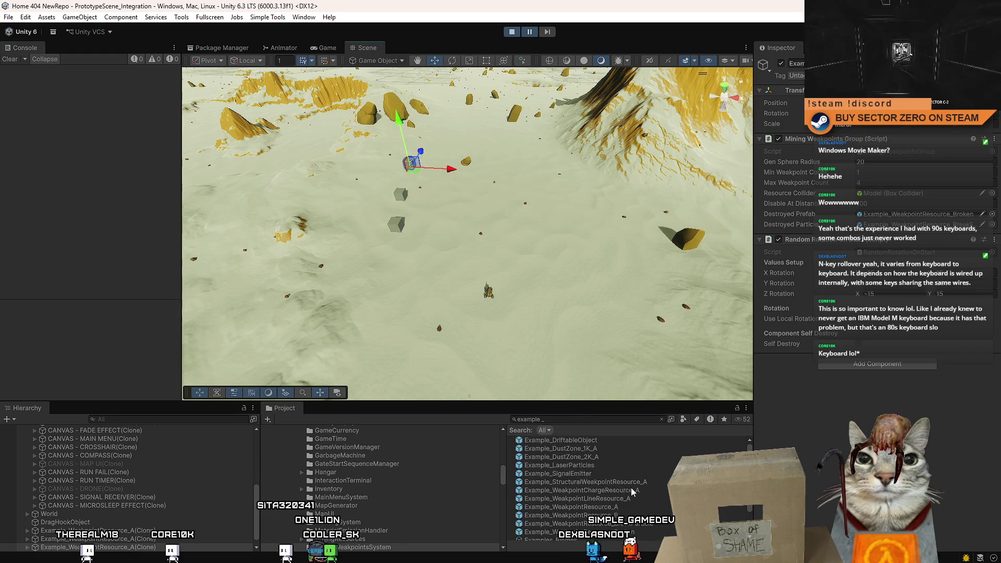
pyautogui.scroll(-3)
pyautogui.scroll(3)
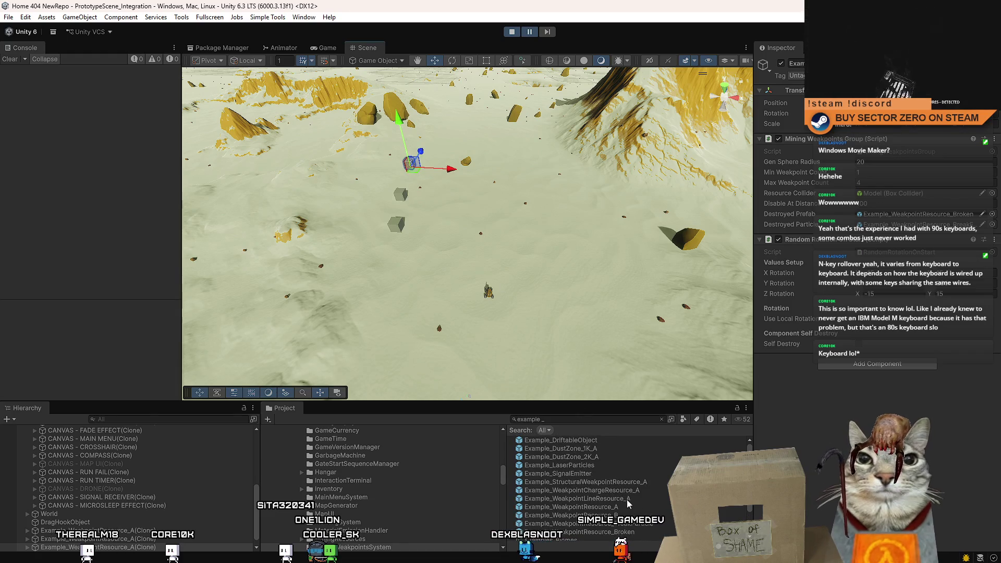
pyautogui.moveTo(620, 501); pyautogui.dragTo(451, 197)
pyautogui.moveTo(625, 500); pyautogui.dragTo(454, 163)
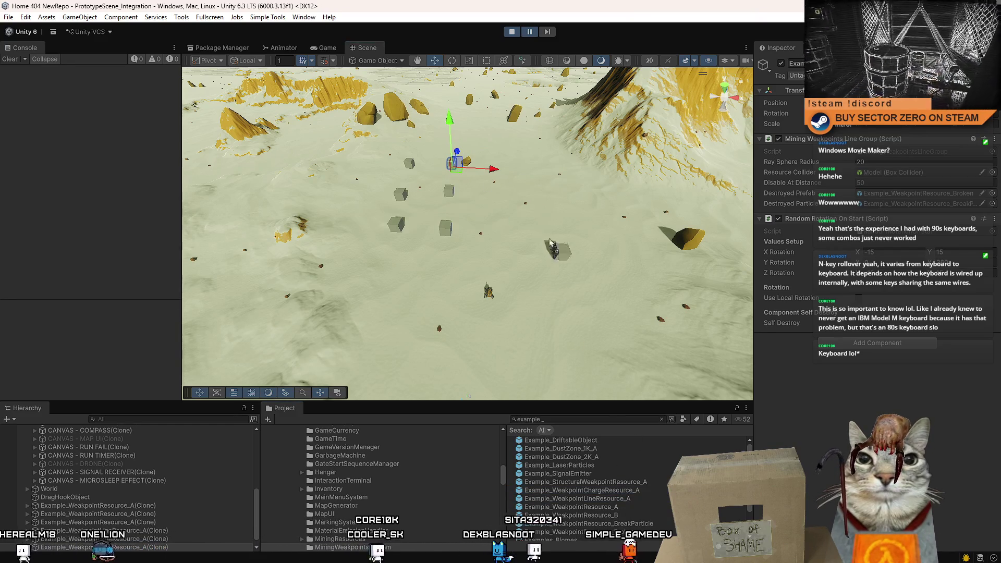
# Add a WeakpointChargeResource cube and a WeakpointLineResource cube beside the others.
pyautogui.moveTo(631, 490); pyautogui.dragTo(502, 192)
pyautogui.moveTo(642, 494); pyautogui.dragTo(500, 167)
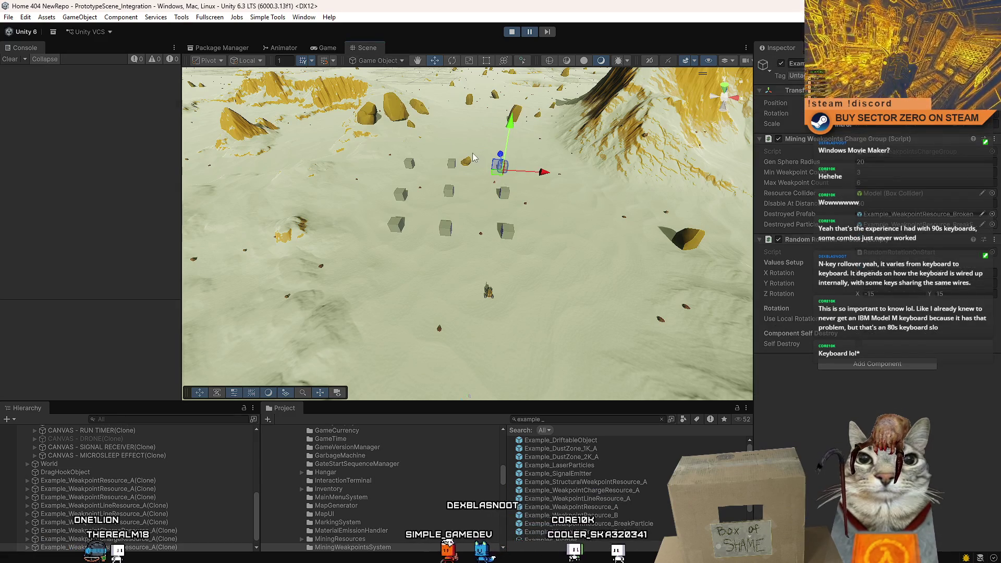
pyautogui.scroll(3)
pyautogui.scroll(3)
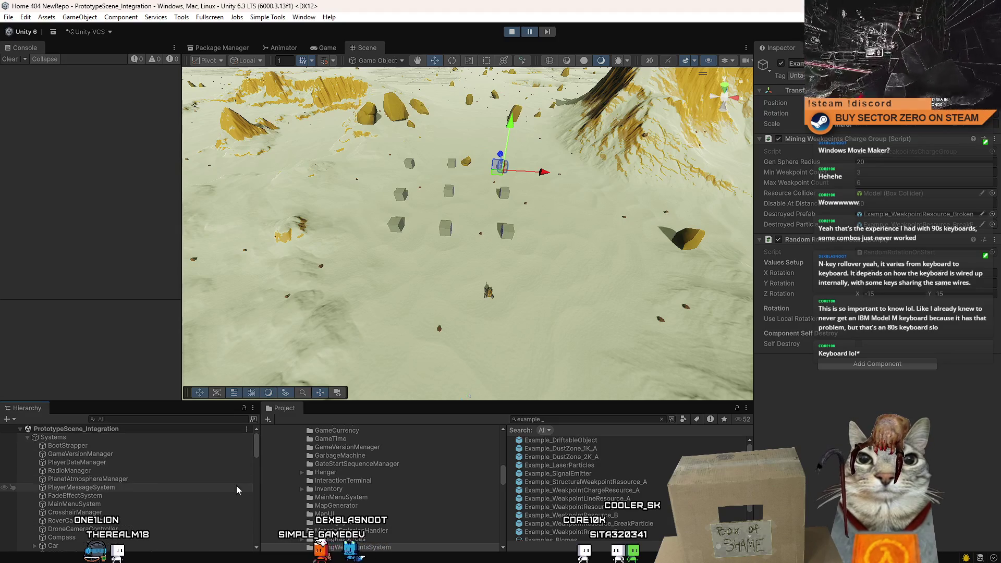
pyautogui.moveTo(256, 447); pyautogui.dragTo(246, 501)
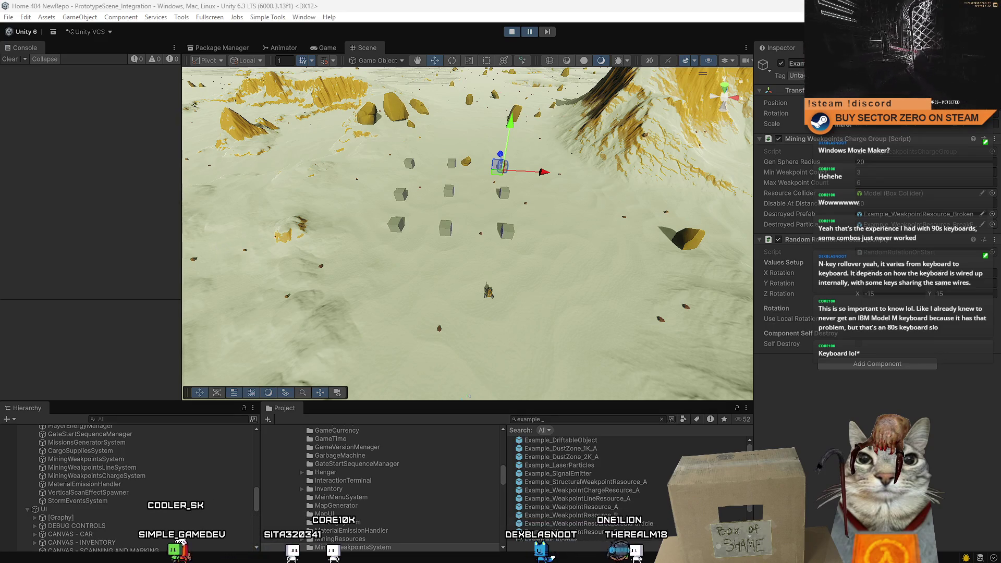
pyautogui.moveTo(413, 107); pyautogui.dragTo(498, 270)
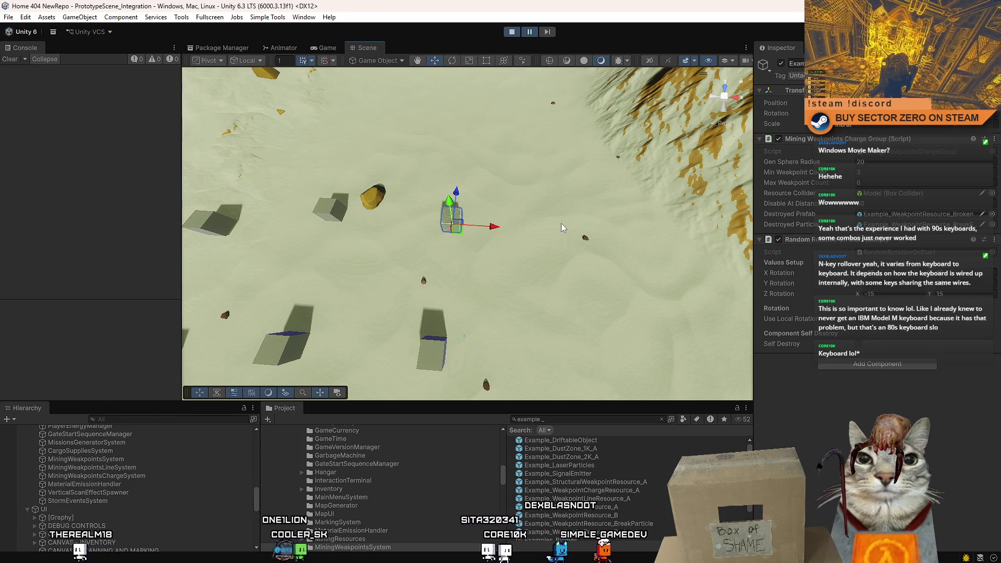
pyautogui.moveTo(464, 204); pyautogui.dragTo(393, 185)
pyautogui.scroll(3)
pyautogui.scroll(-3)
pyautogui.scroll(3)
pyautogui.scroll(-3)
pyautogui.scroll(-3)
pyautogui.scroll(3)
pyautogui.scroll(-3)
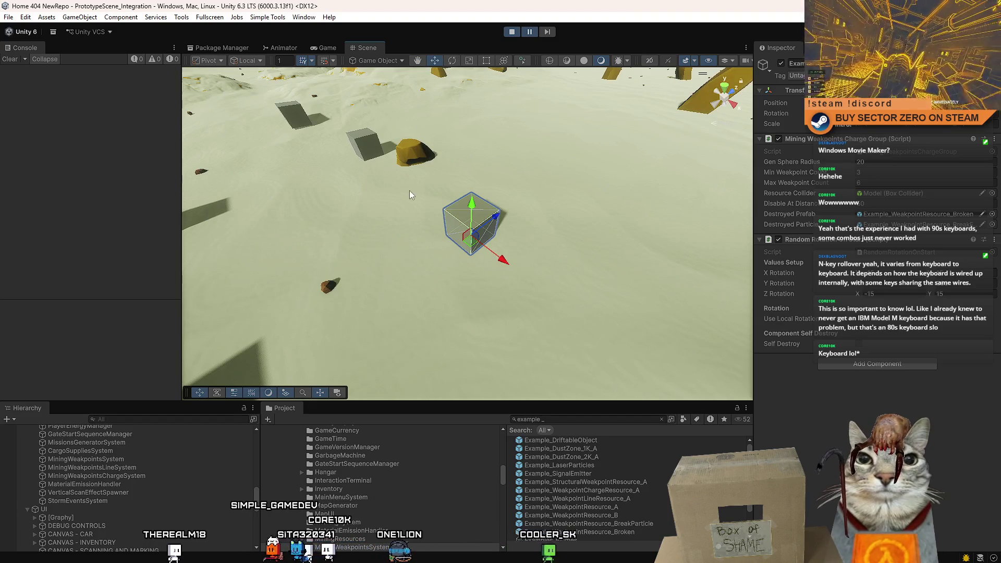
pyautogui.moveTo(409, 195); pyautogui.dragTo(688, 225)
pyautogui.scroll(3)
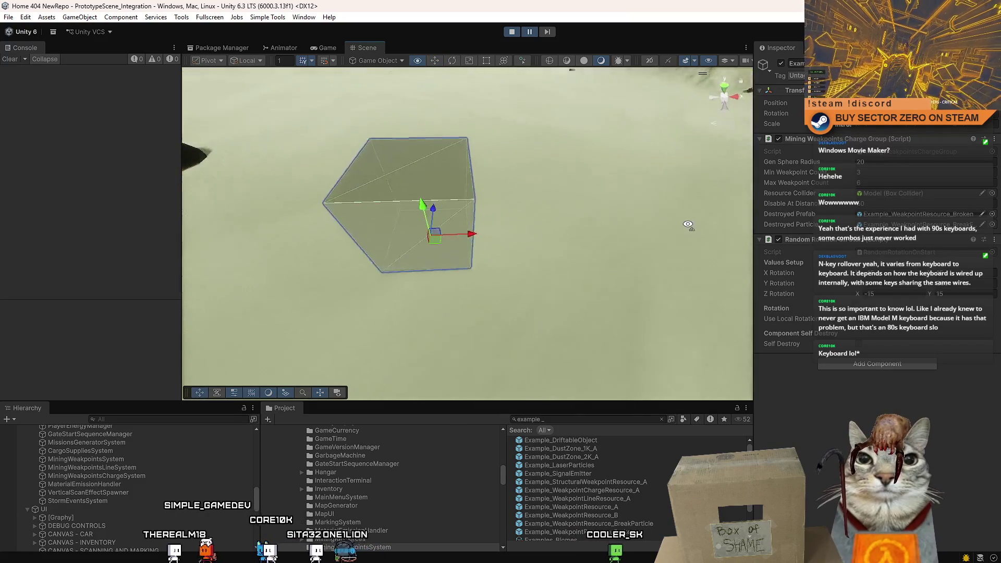
pyautogui.scroll(-3)
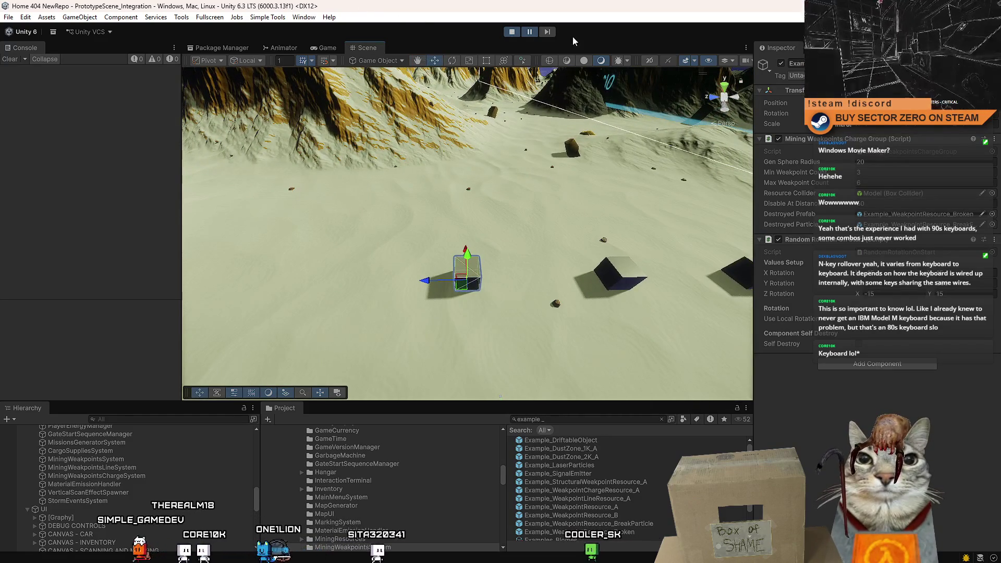
pyautogui.click(530, 32)
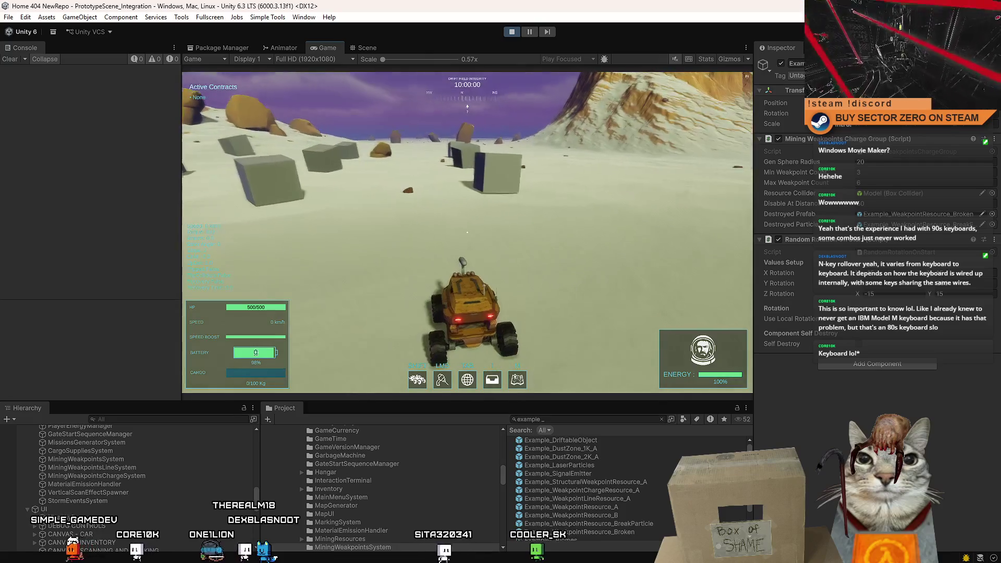
# Drive the rover with WASD across the snow, maneuvering up to the scattered weakpoint cubes.
pyautogui.press('w')
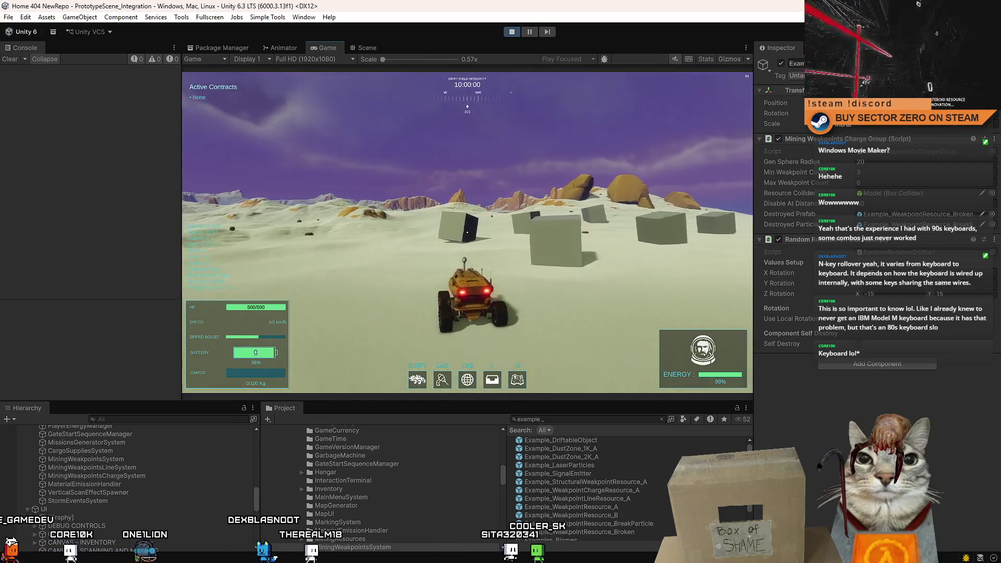
pyautogui.press('d')
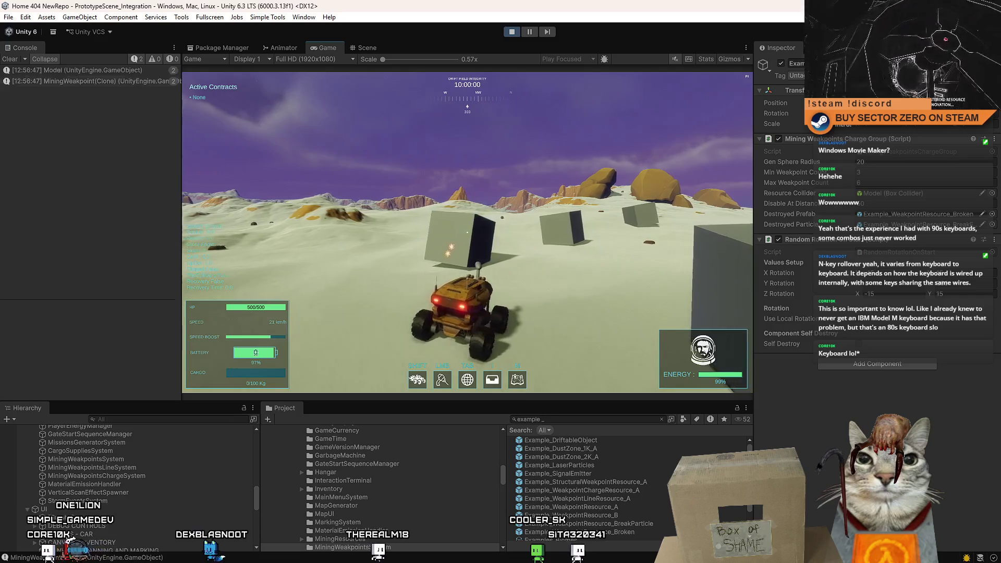
pyautogui.press('s')
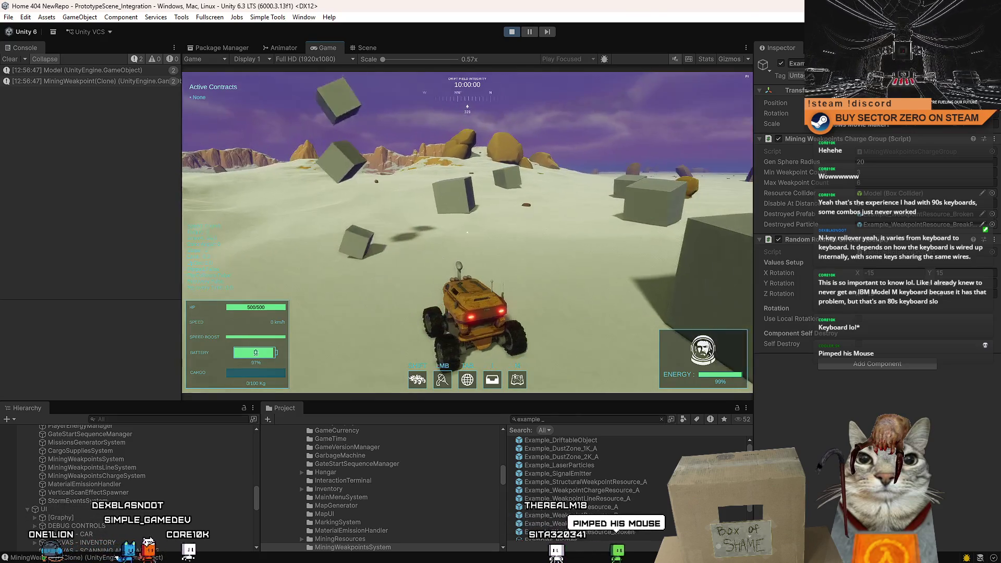
pyautogui.press('w')
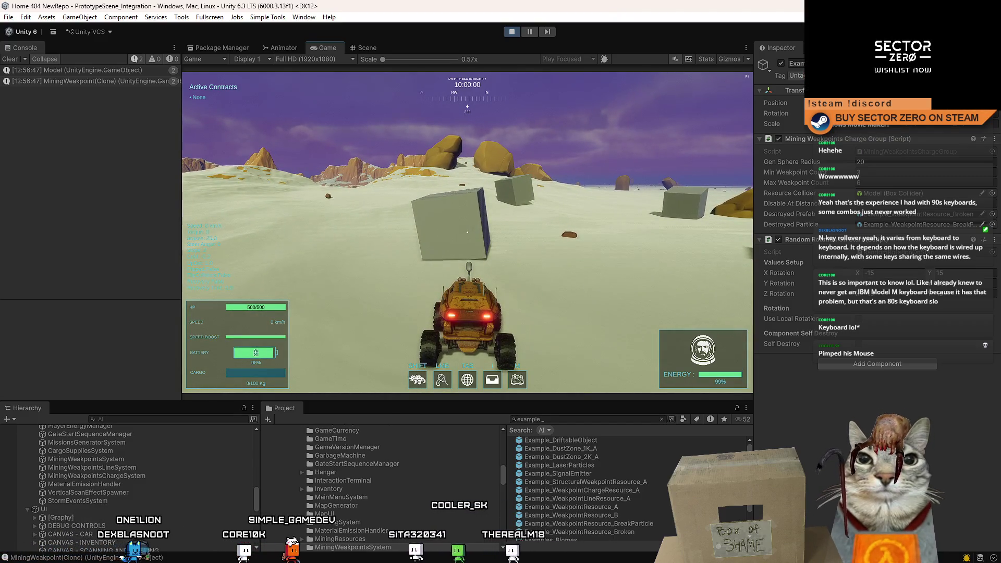
pyautogui.press('s')
pyautogui.press('w')
pyautogui.press('a')
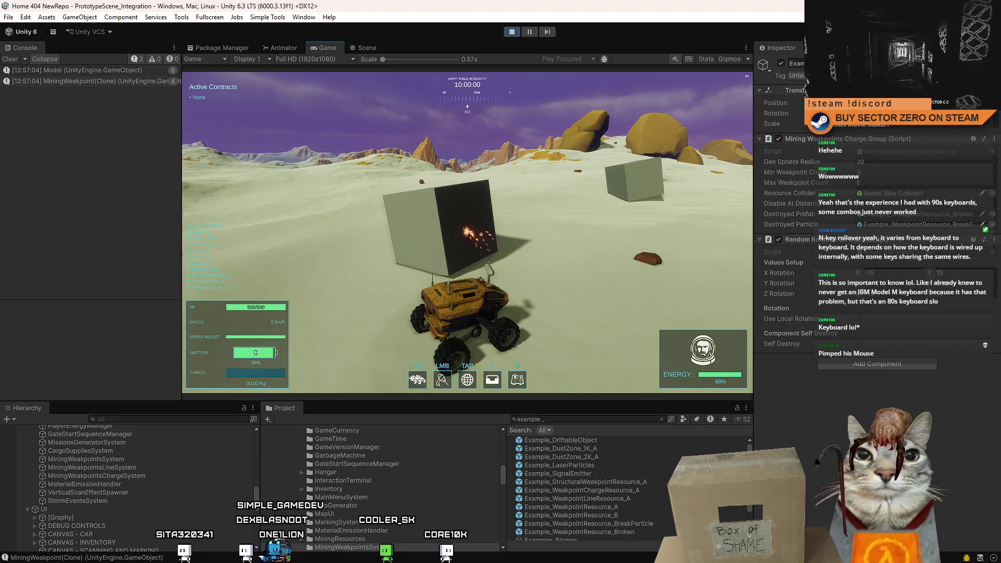
pyautogui.press('w')
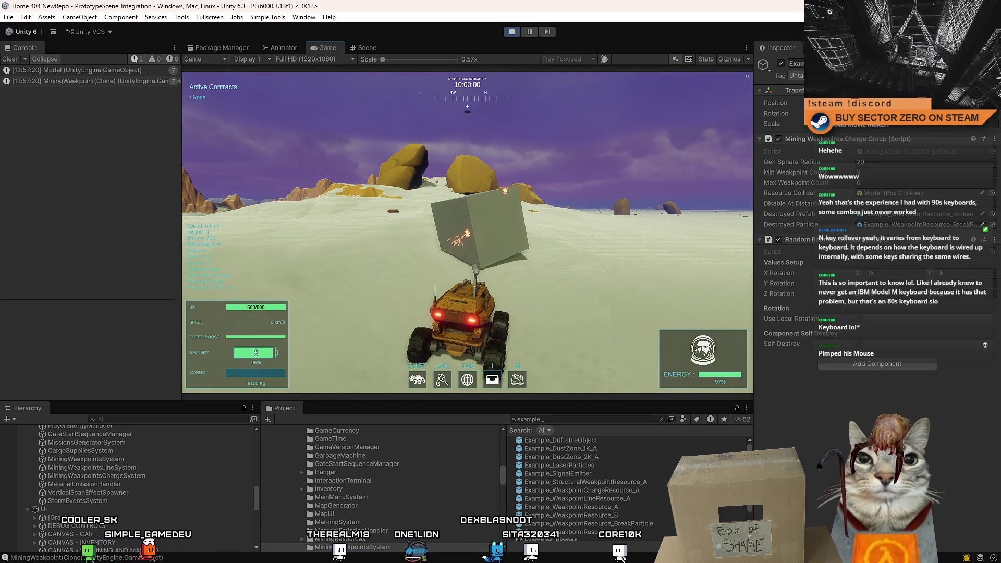
pyautogui.press('i')
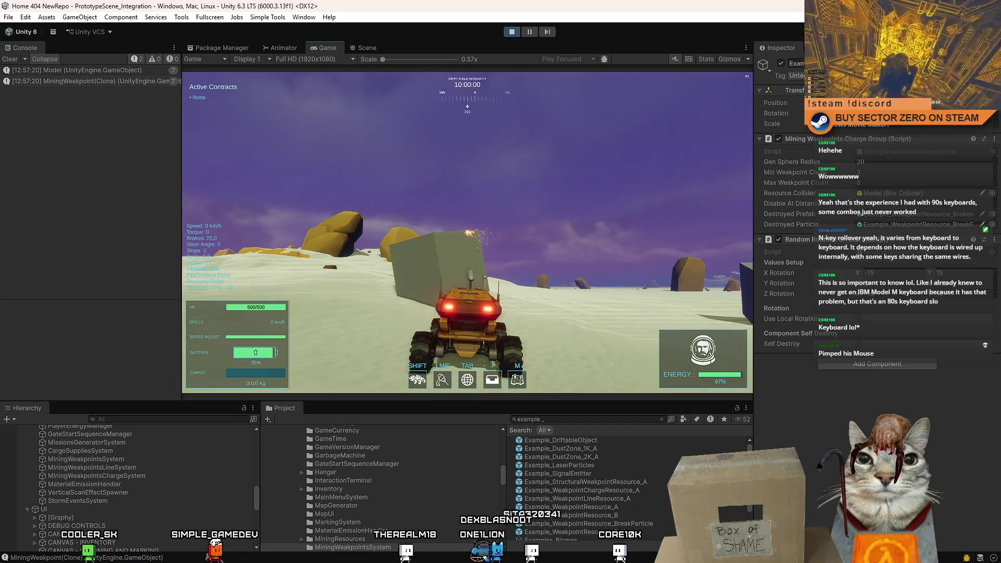
pyautogui.press('w')
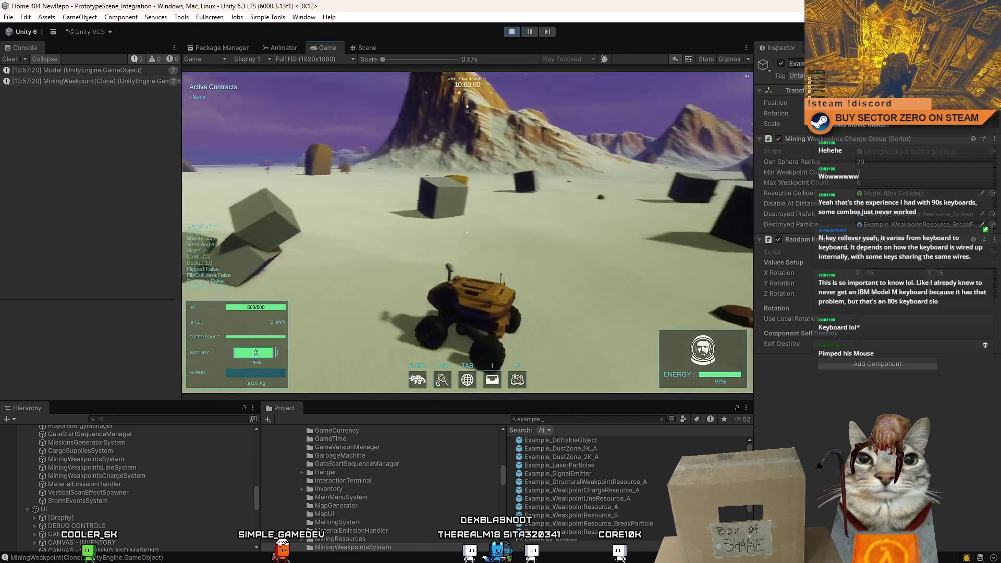
pyautogui.press('w')
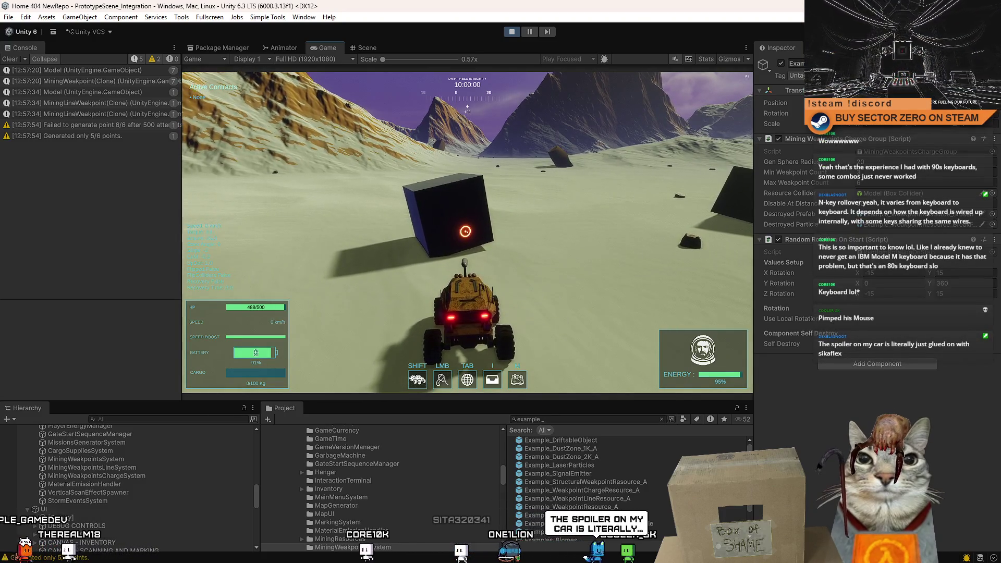
# Drive past the lasered cube and boost across the plain, crashing into cubes.
pyautogui.press('w')
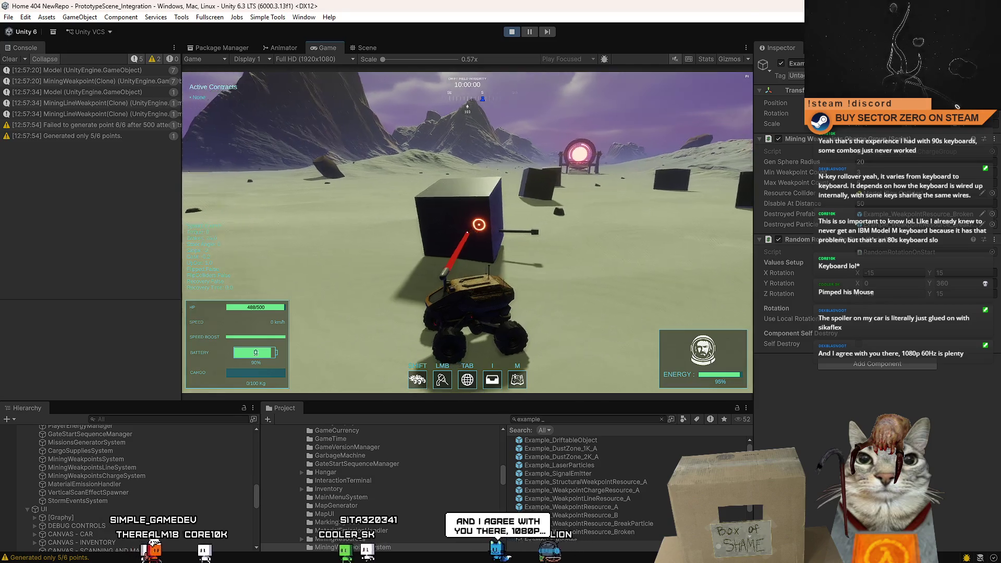
pyautogui.press('w')
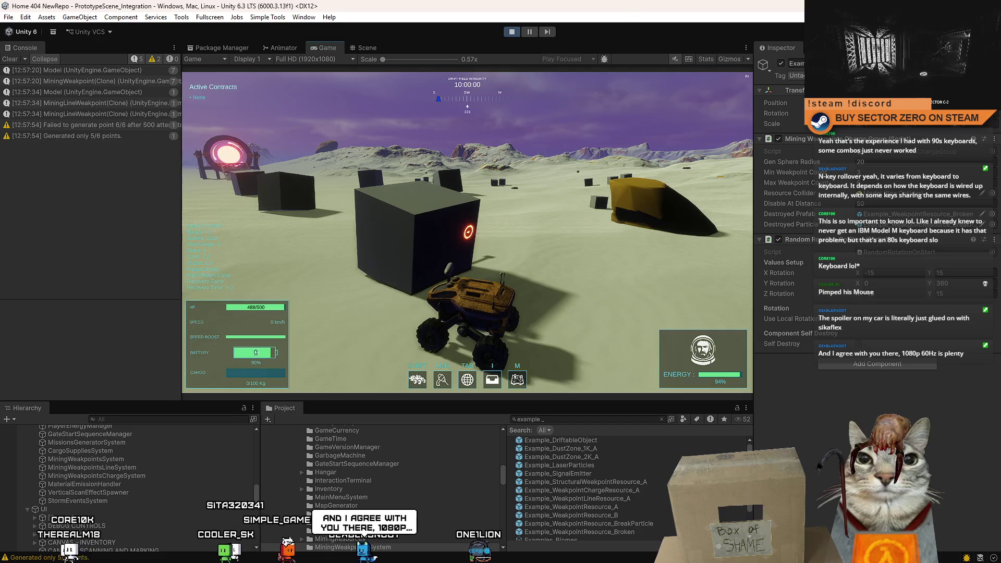
pyautogui.press('w')
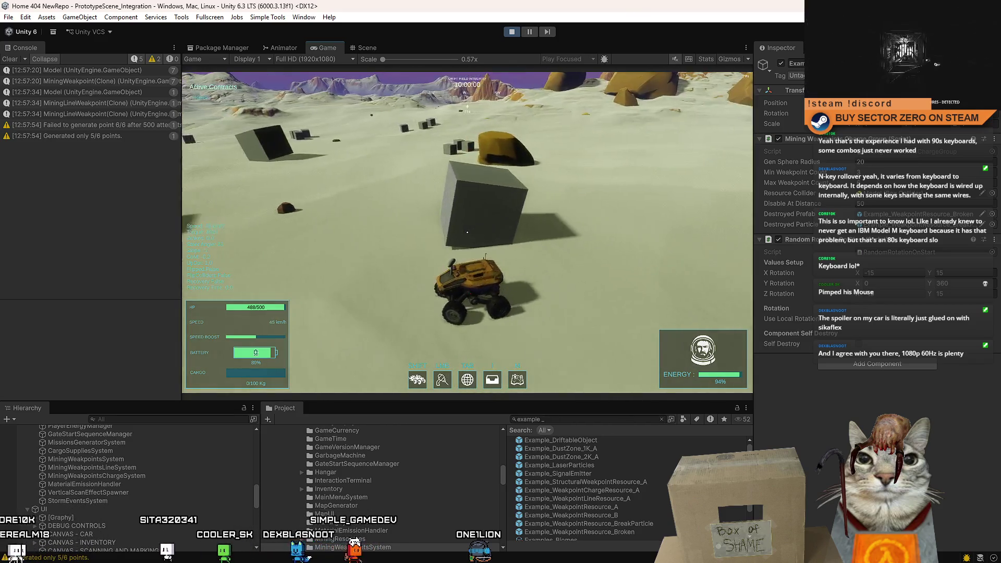
pyautogui.press('shift')
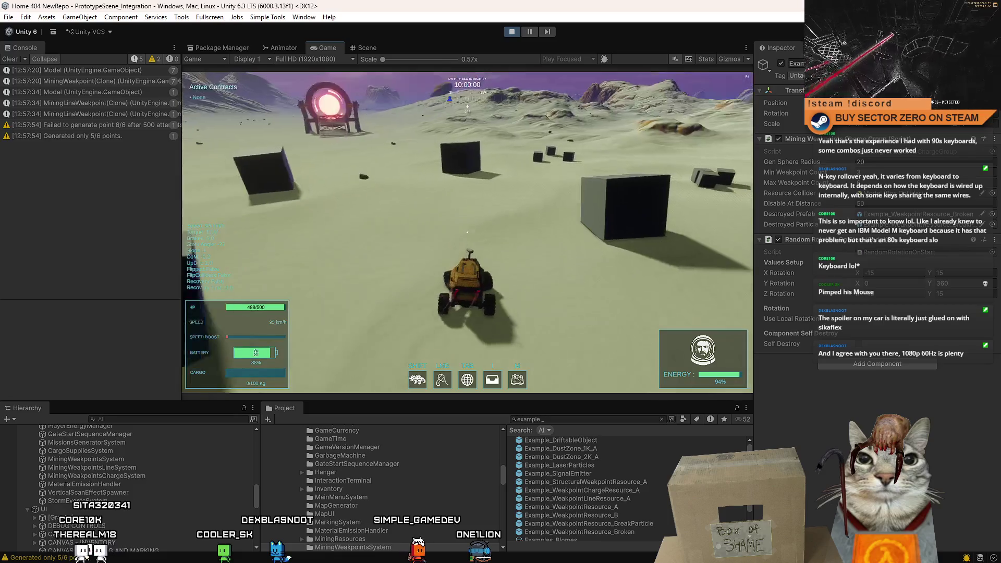
pyautogui.press('a')
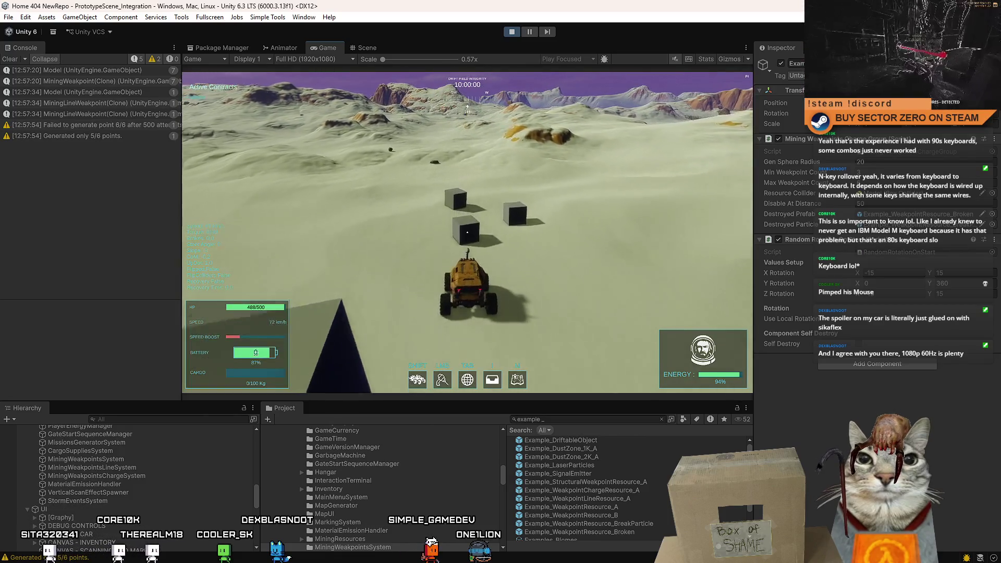
pyautogui.press('d')
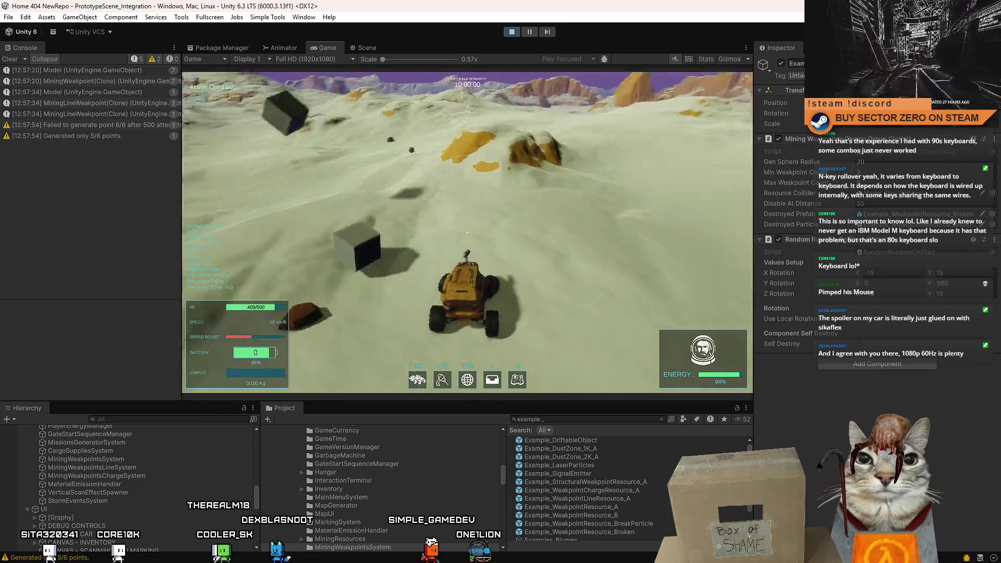
pyautogui.press('w')
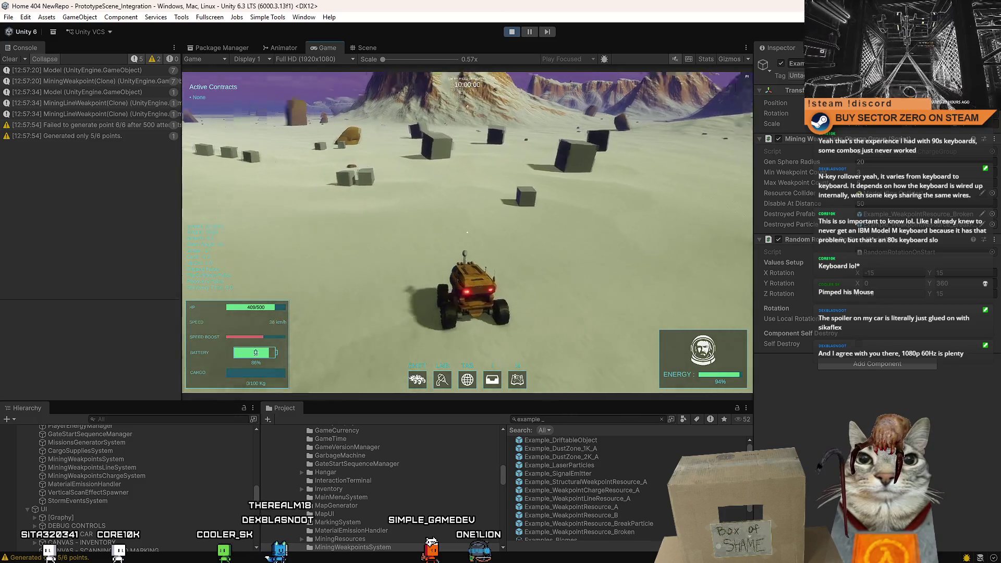
# Veer the rover left across the plain, then pause and exit play mode.
pyautogui.press('a')
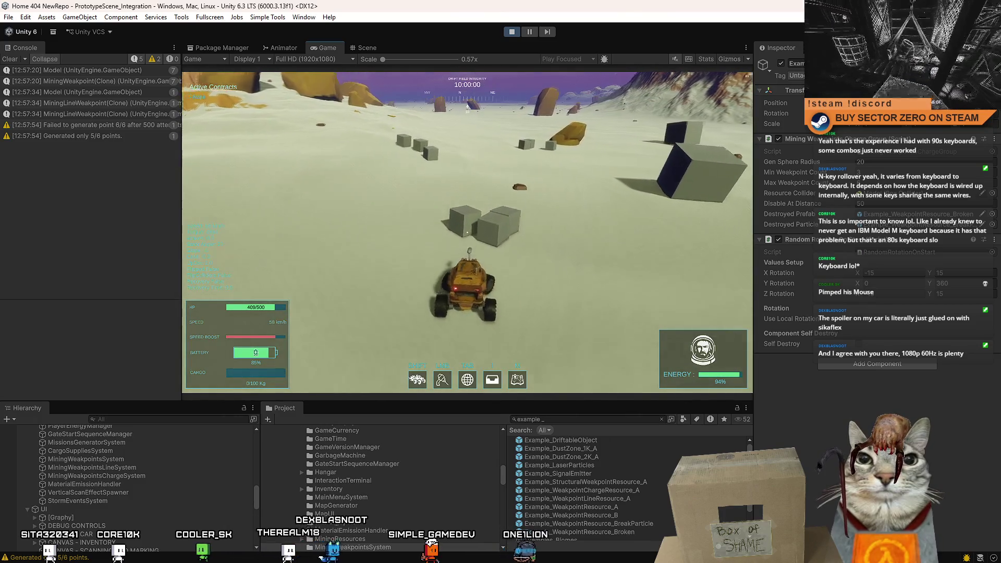
pyautogui.press('a')
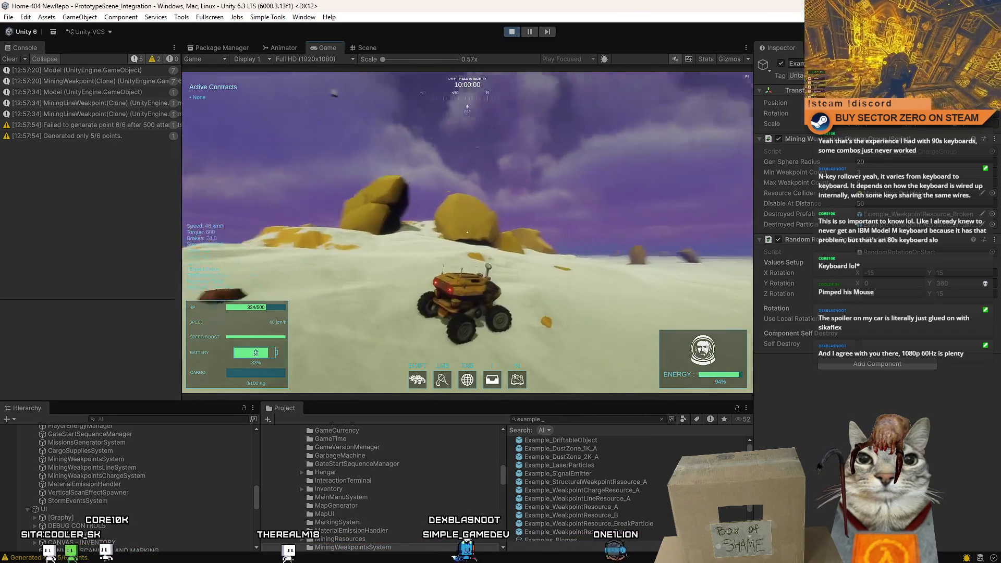
pyautogui.press('Escape')
pyautogui.click(515, 33)
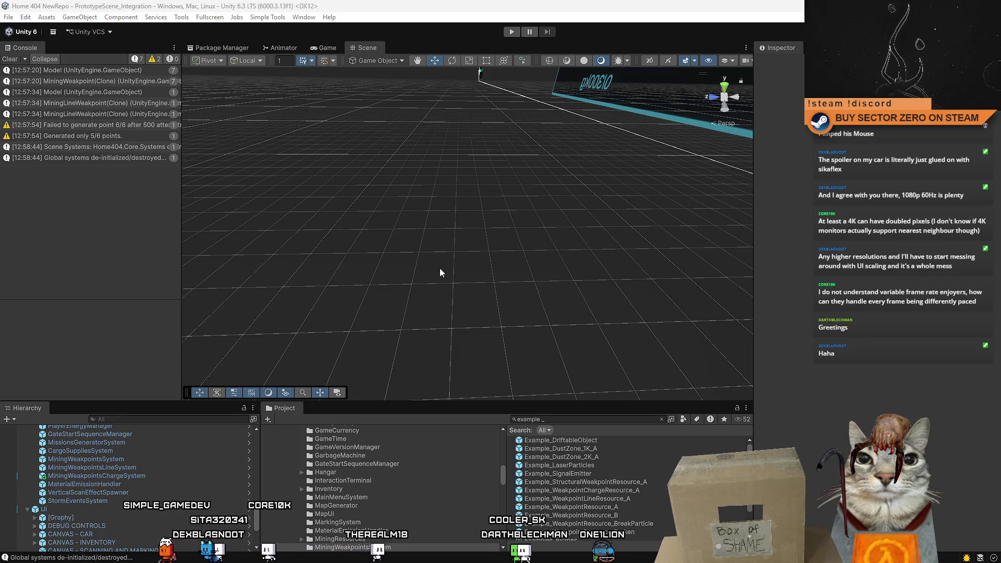
# Frame the HUD panel, orbit close to view its back, and clear the Console.
pyautogui.press('f')
pyautogui.moveTo(353, 139); pyautogui.dragTo(18, 63)
pyautogui.click(15, 60)
pyautogui.moveTo(469, 182); pyautogui.dragTo(500, 214)
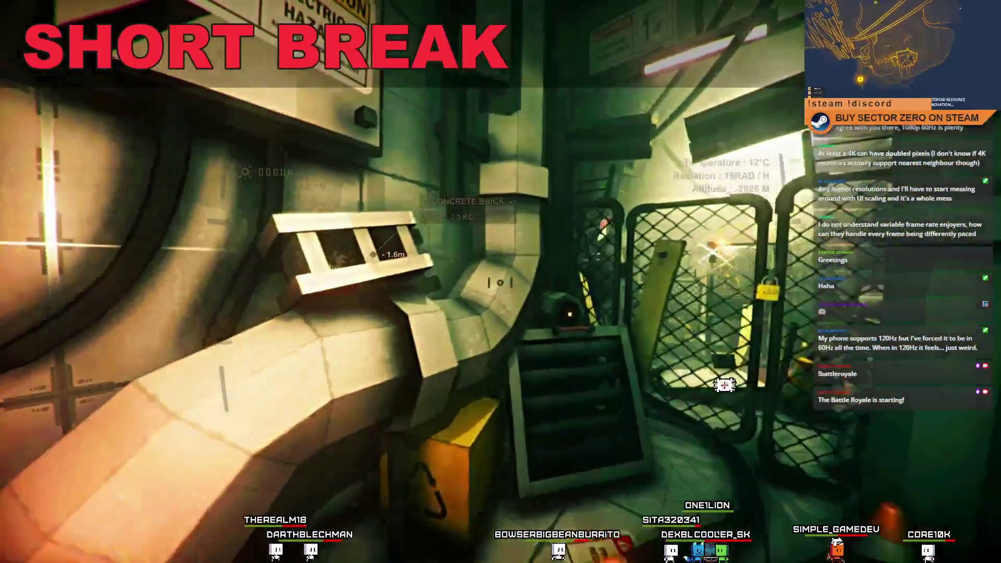
pyautogui.click(500, 282)
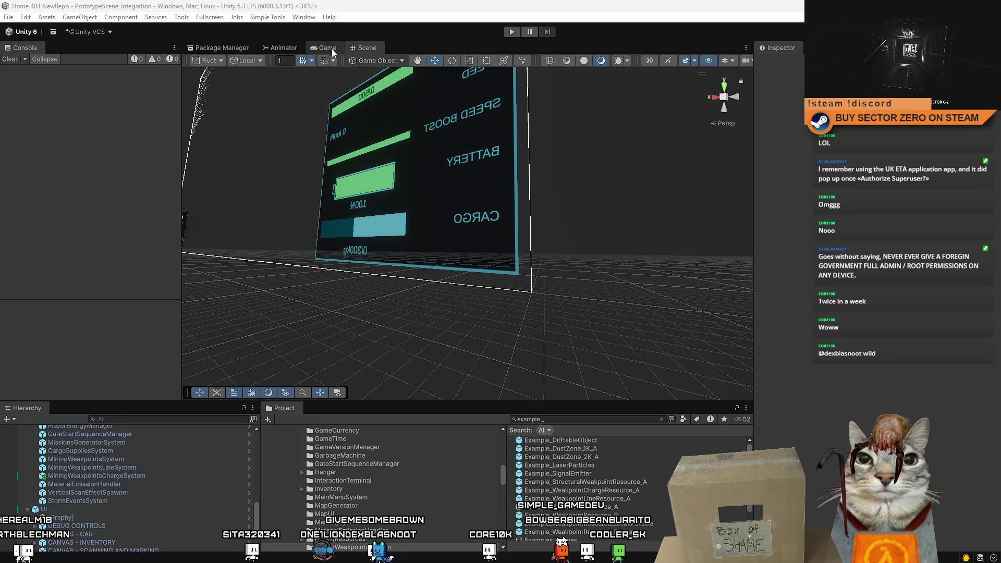
# Run a brief play test in the Game view, stop it, and select MiningWeakpointsChargeSystem.
pyautogui.click(332, 51)
pyautogui.click(511, 33)
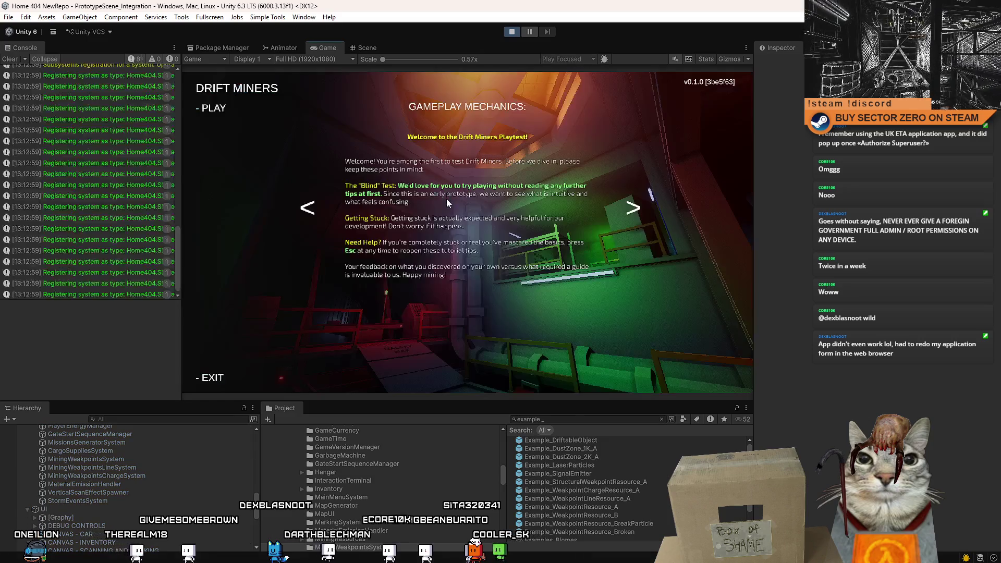
pyautogui.click(511, 32)
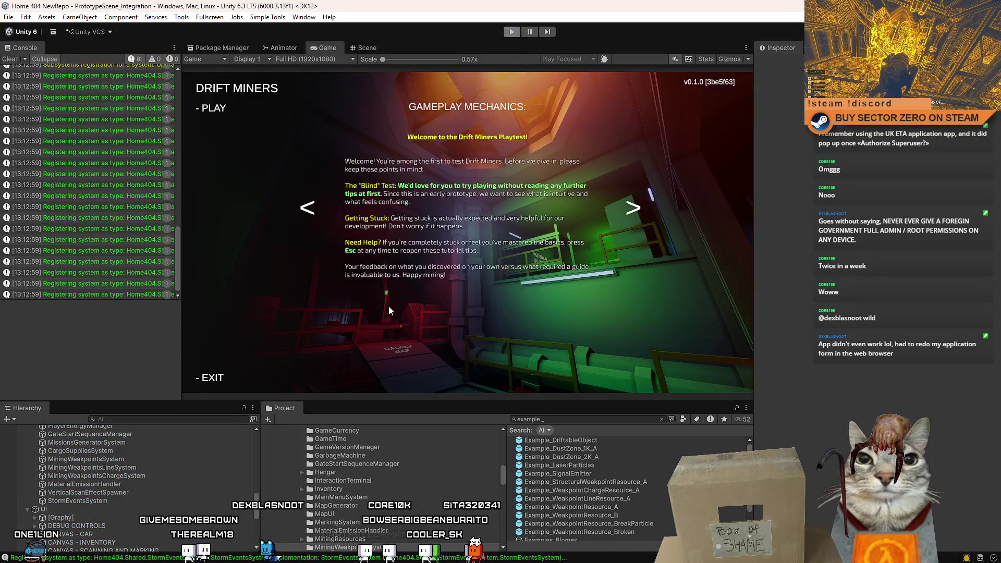
pyautogui.click(160, 476)
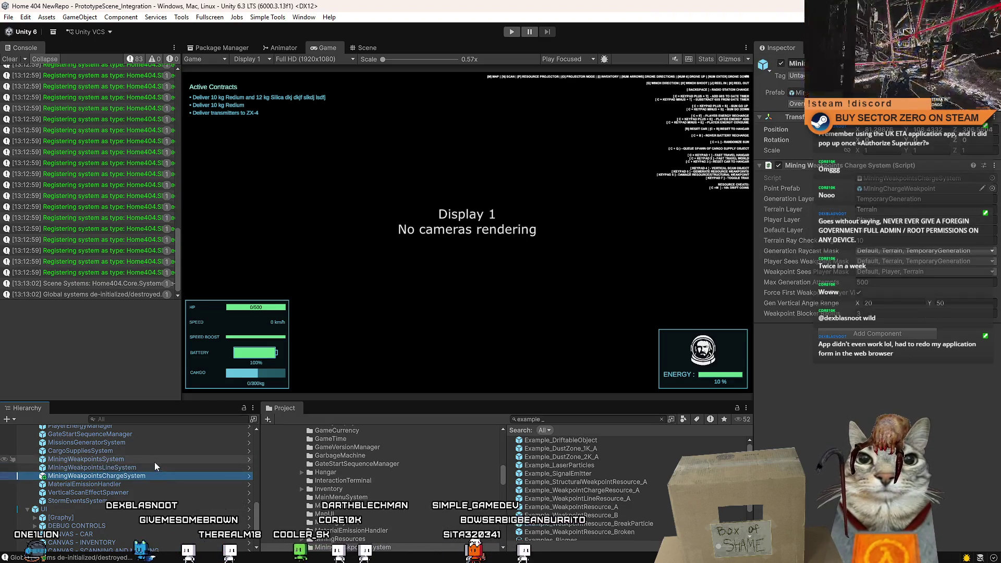
# Compare the MiningWeakpointsSystem, LineSystem and ChargeSystem settings, ending on LineSystem's 500 max generation attempts.
pyautogui.click(154, 460)
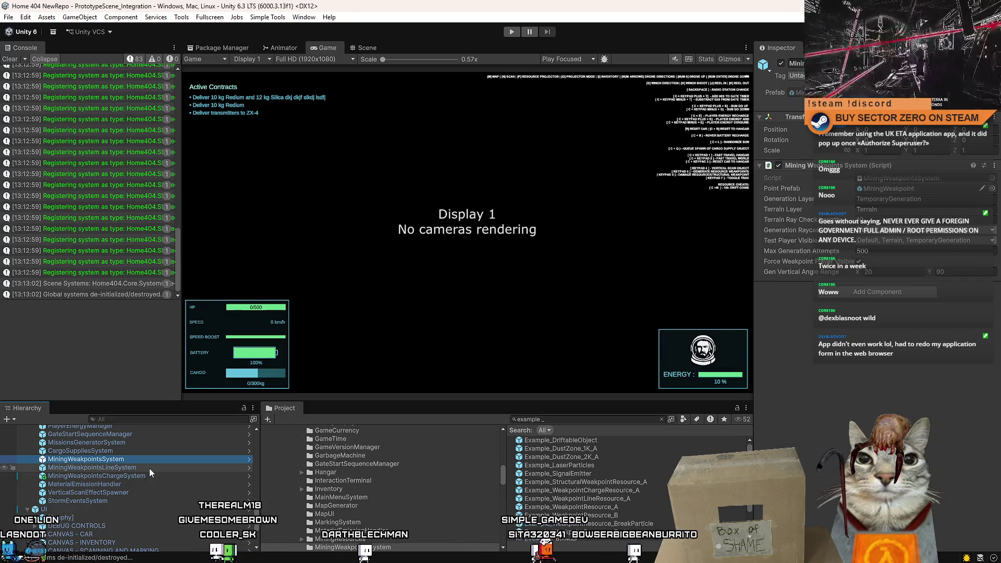
pyautogui.click(150, 468)
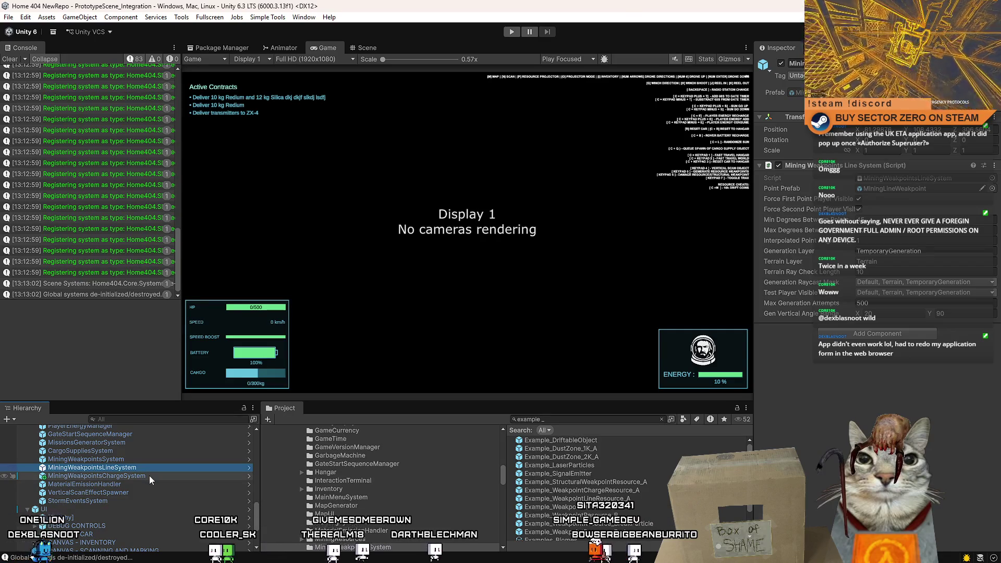
pyautogui.click(149, 476)
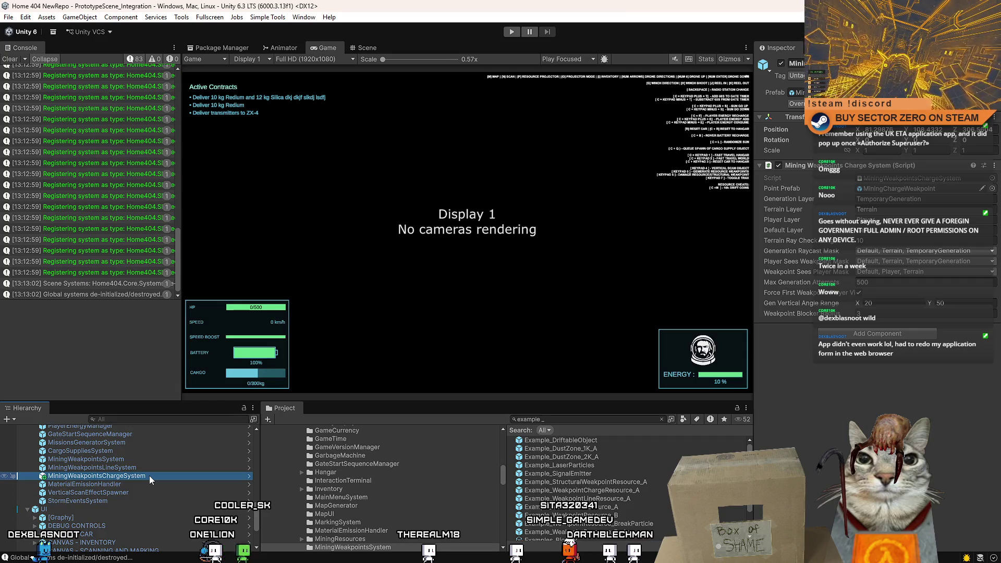
pyautogui.click(157, 468)
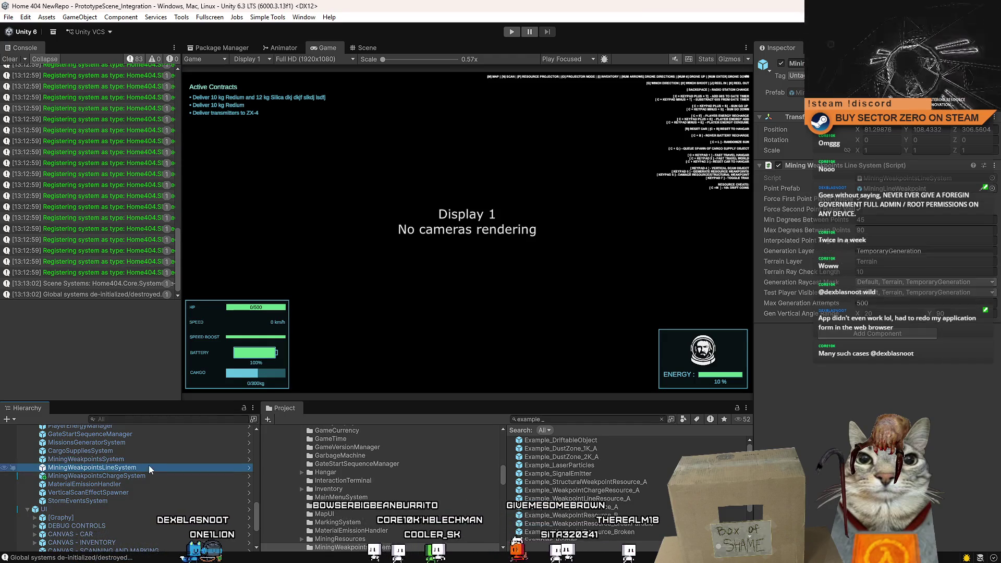
pyautogui.click(145, 477)
pyautogui.click(146, 458)
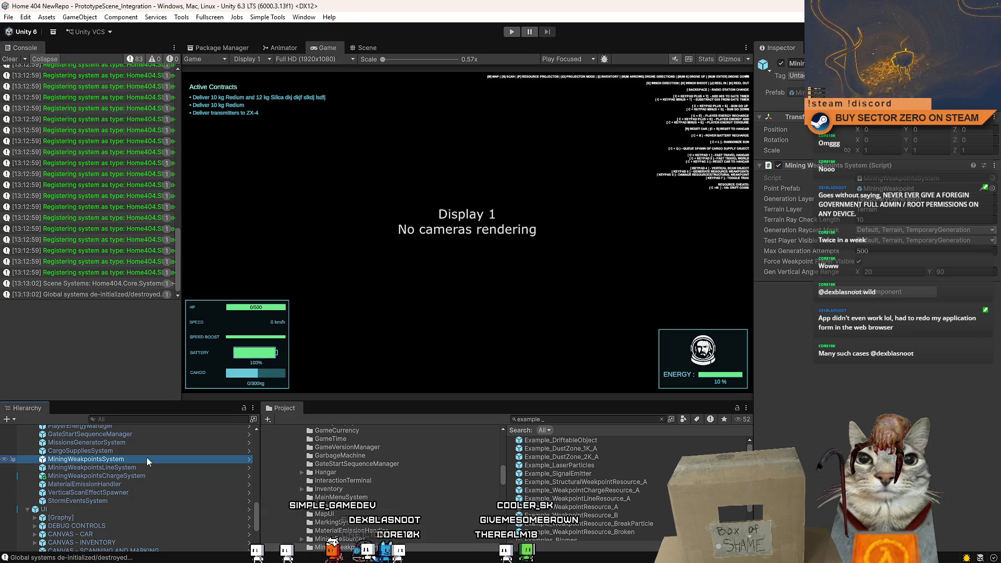
pyautogui.click(153, 467)
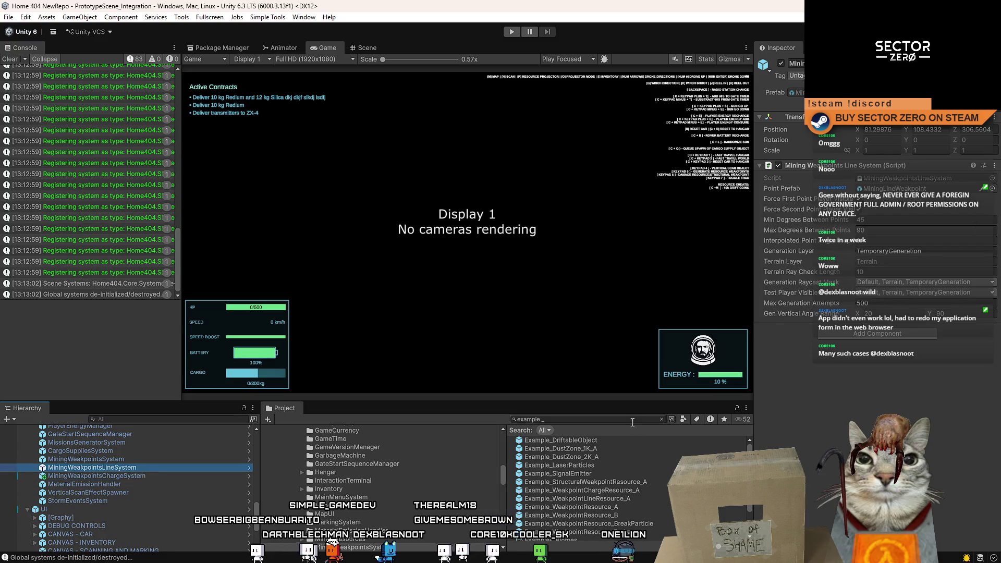
# Search the Project window for 'group', 'mining' and 'example_' and inspect Example_WeakpointResource_A.
pyautogui.write('group')
pyautogui.scroll(-3)
pyautogui.scroll(3)
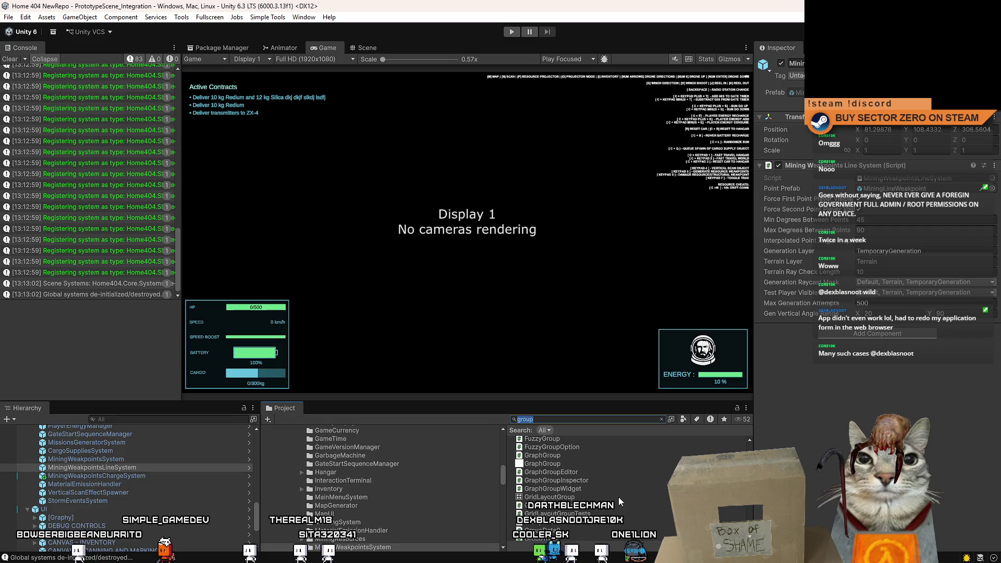
pyautogui.write('mining')
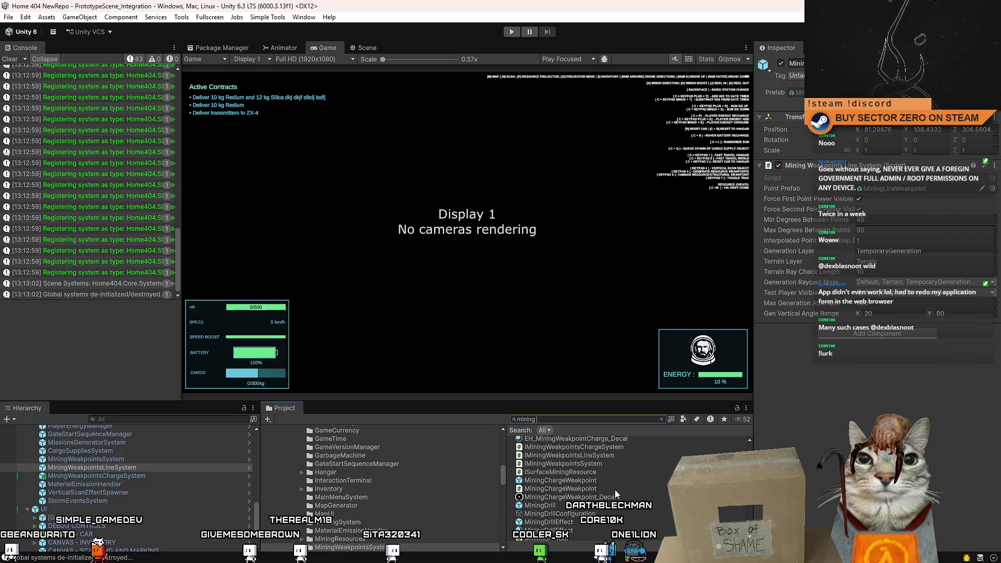
pyautogui.hotkey('ctrl', 'a')
pyautogui.write('example_')
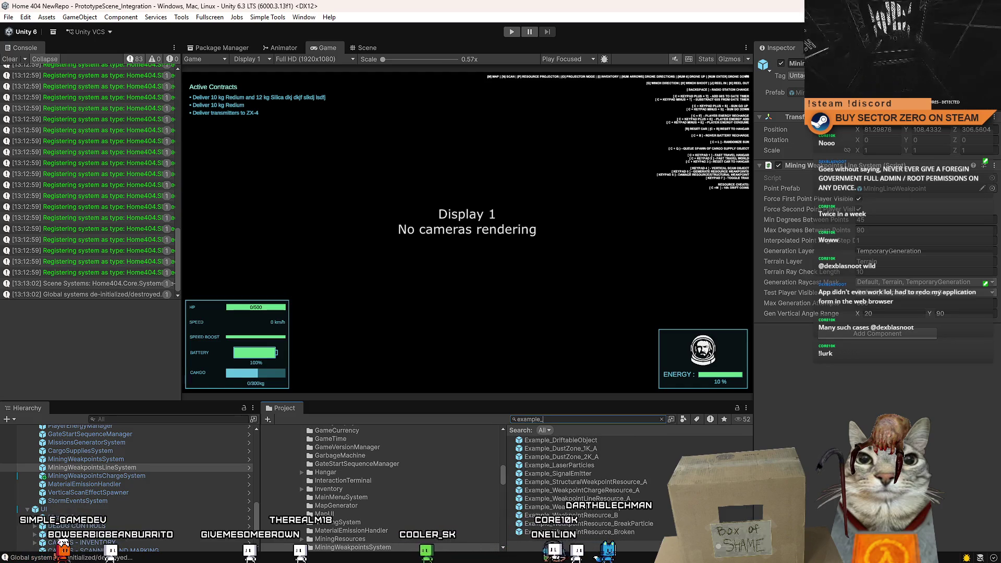
pyautogui.click(544, 506)
# Inspect Example_WeakpointResource_B, then open MiningWeakpointsLineSystem.cs in Visual Studio.
pyautogui.press('BackSpace')
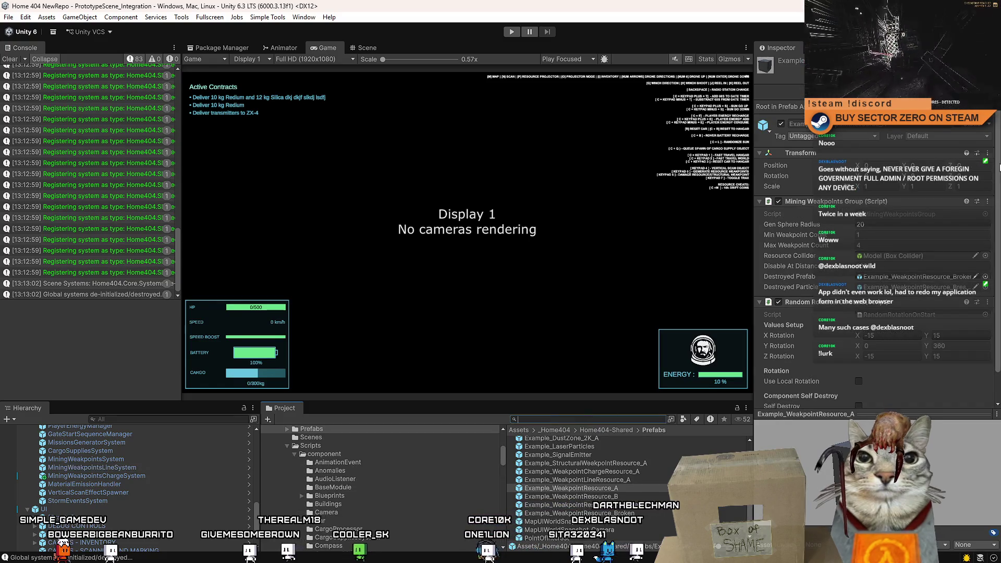
pyautogui.scroll(-3)
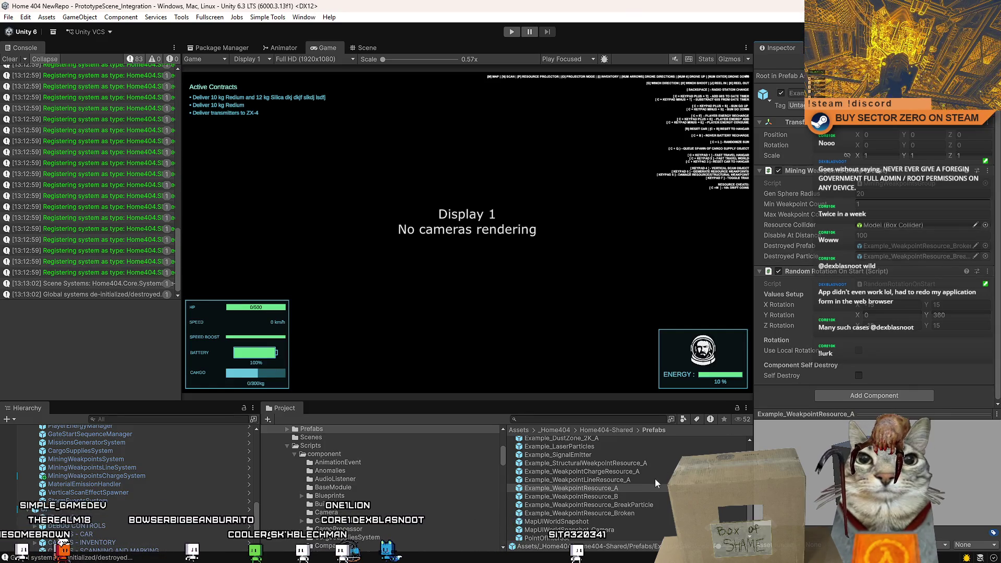
pyautogui.click(645, 497)
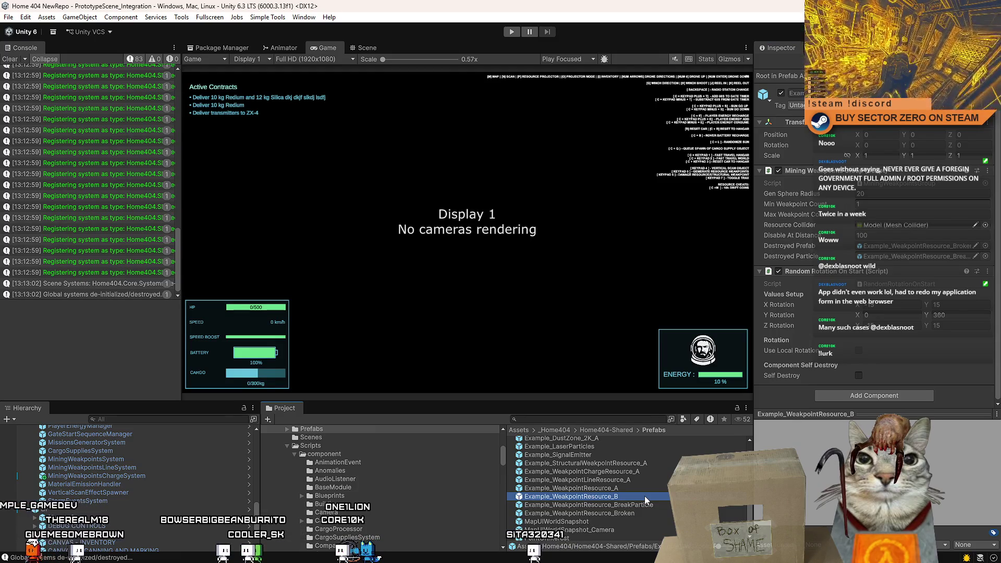
pyautogui.click(135, 468)
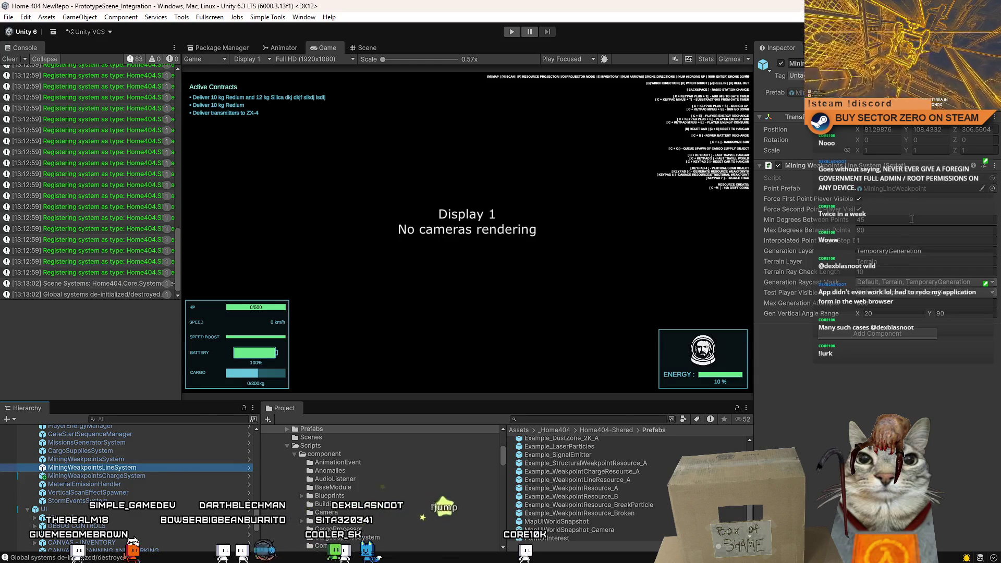
pyautogui.doubleClick(911, 180)
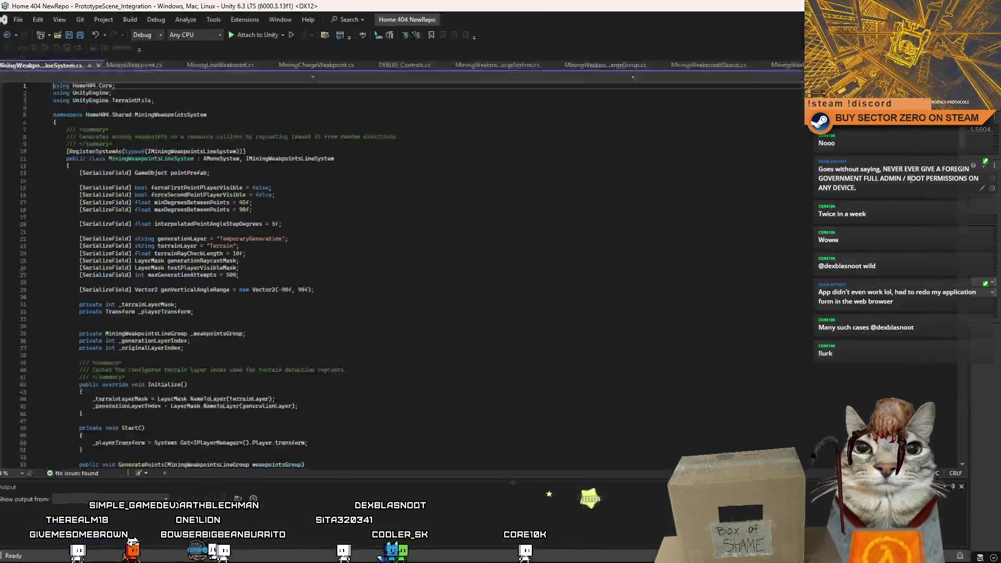
# Review the _terrainLayerMask code in MiningWeakpointsLineSystem.cs and glance at the MiningChargeWeakpoint script.
pyautogui.click(300, 305)
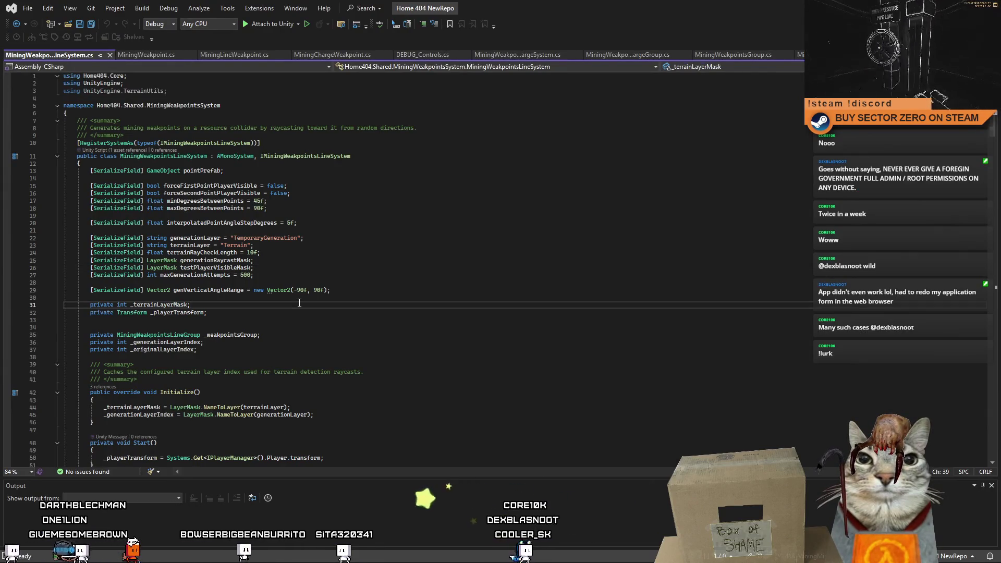
pyautogui.scroll(-3)
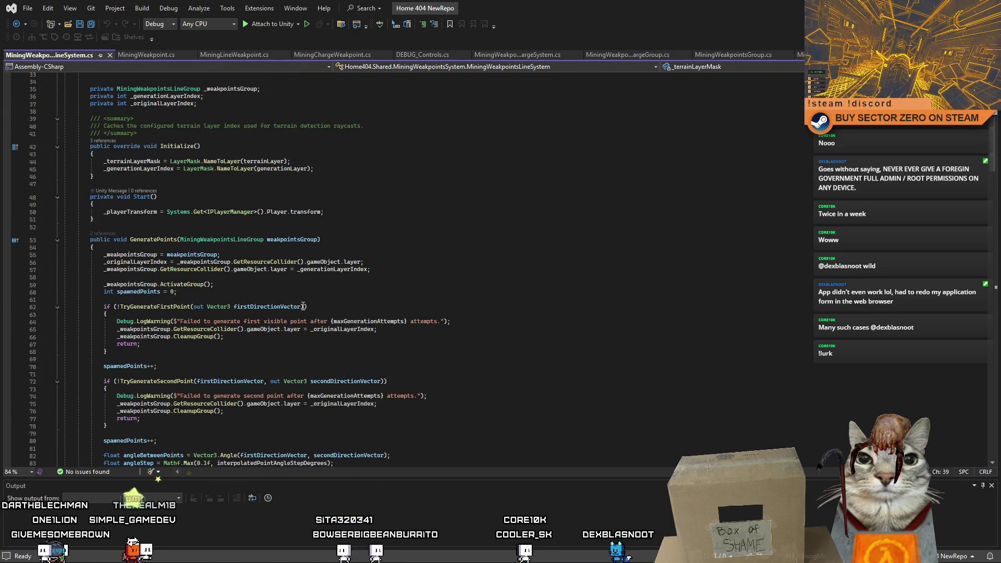
pyautogui.scroll(3)
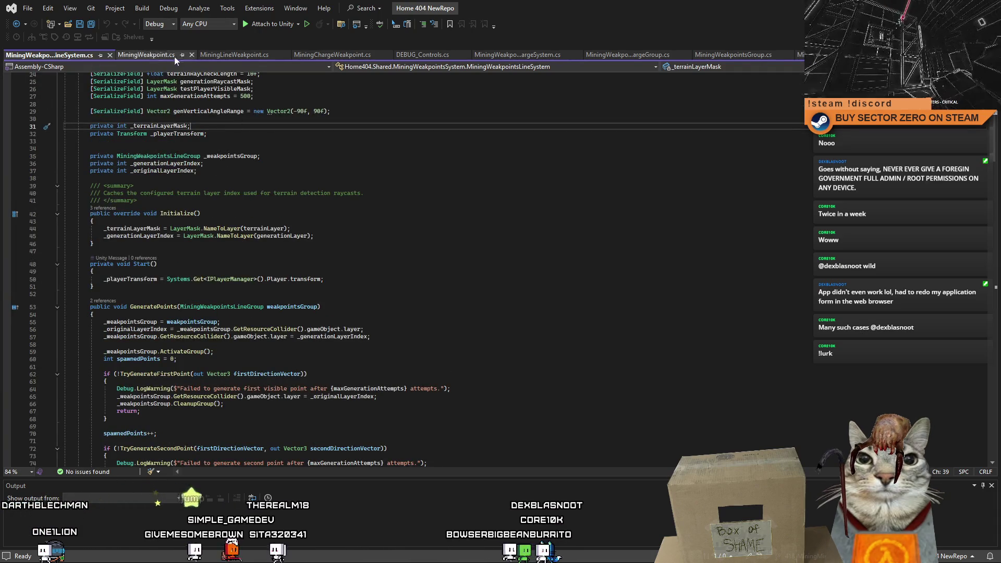
pyautogui.click(340, 55)
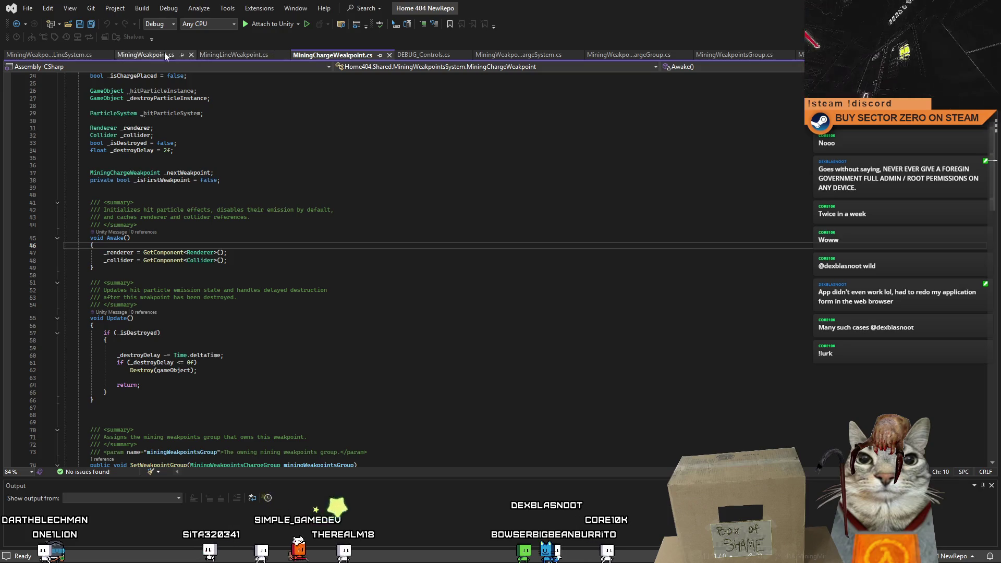
pyautogui.click(59, 54)
pyautogui.moveTo(999, 125); pyautogui.dragTo(993, 259)
pyautogui.scroll(3)
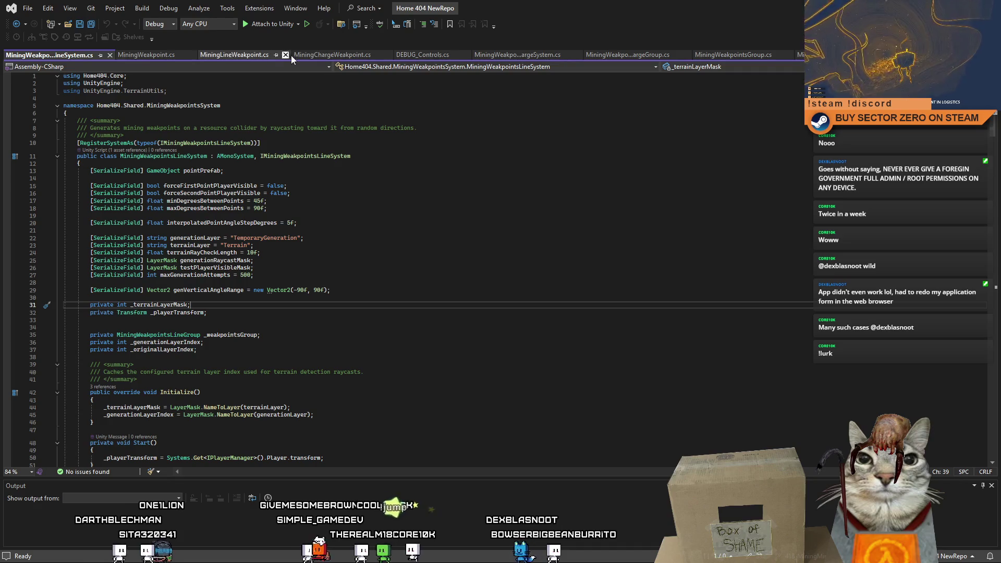
# Open MiningWeakpointsChargeGroup.cs and read through the SetupWeakpointsWithDelay method.
pyautogui.click(615, 55)
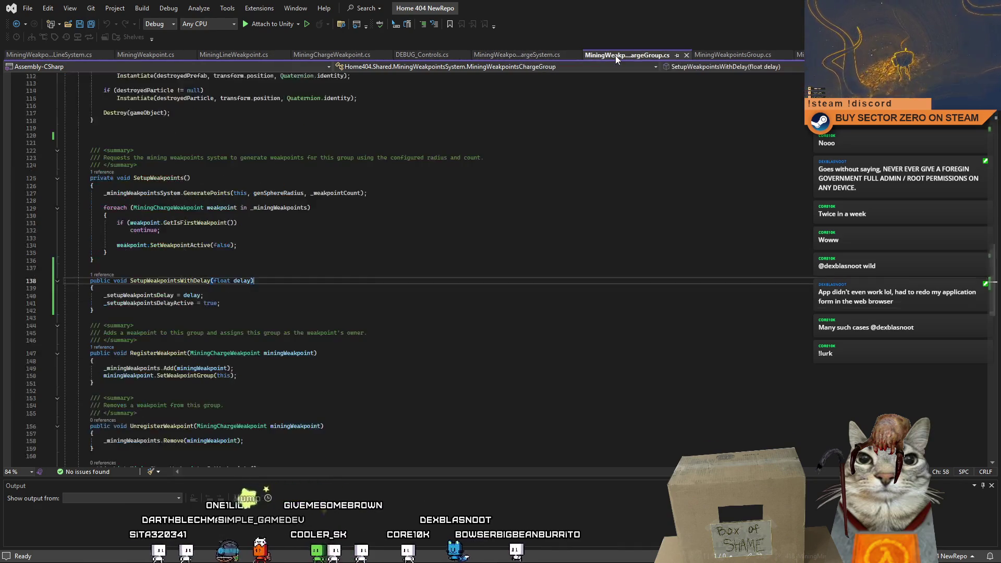
pyautogui.doubleClick(180, 280)
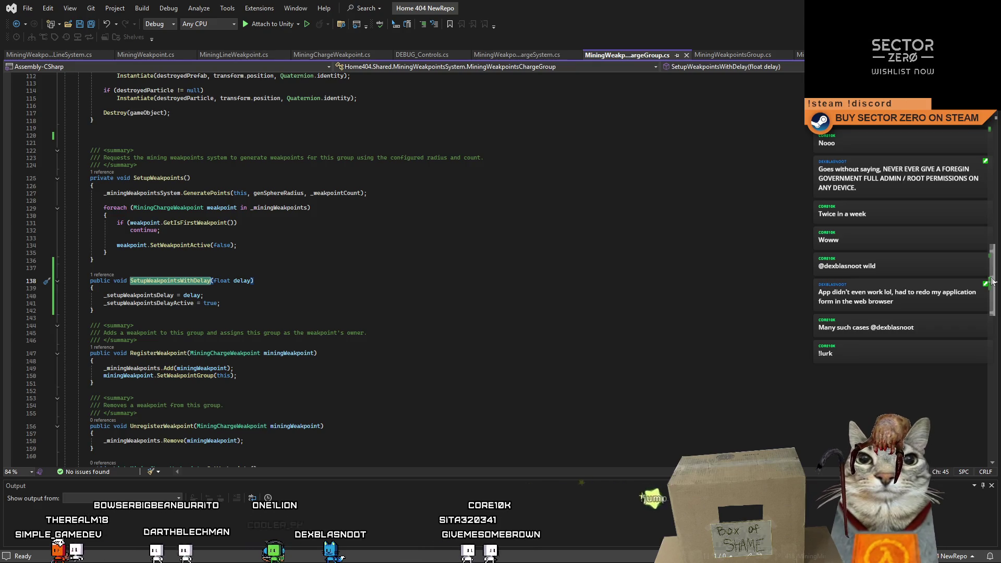
pyautogui.moveTo(992, 282); pyautogui.dragTo(986, 130)
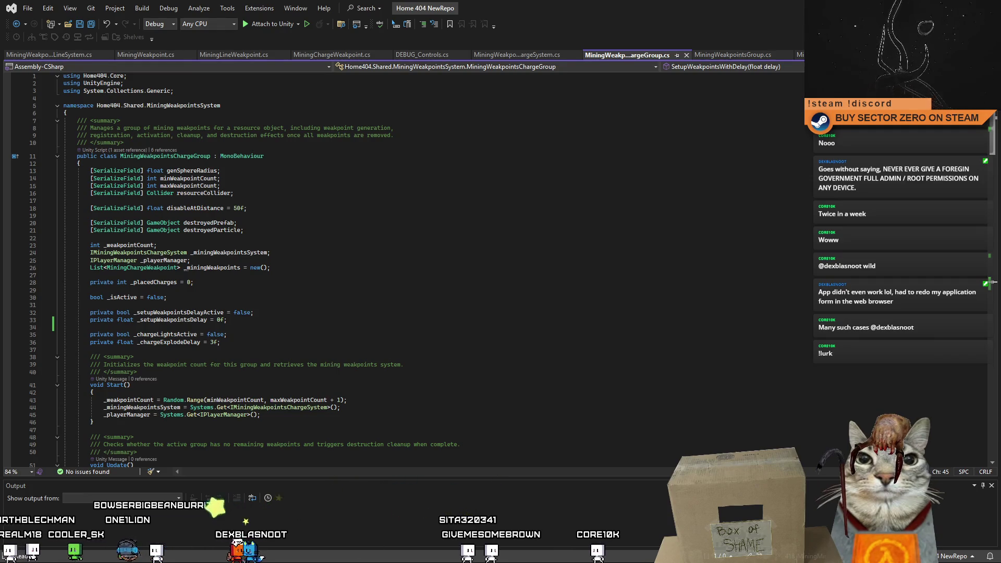
pyautogui.moveTo(987, 130); pyautogui.dragTo(966, 275)
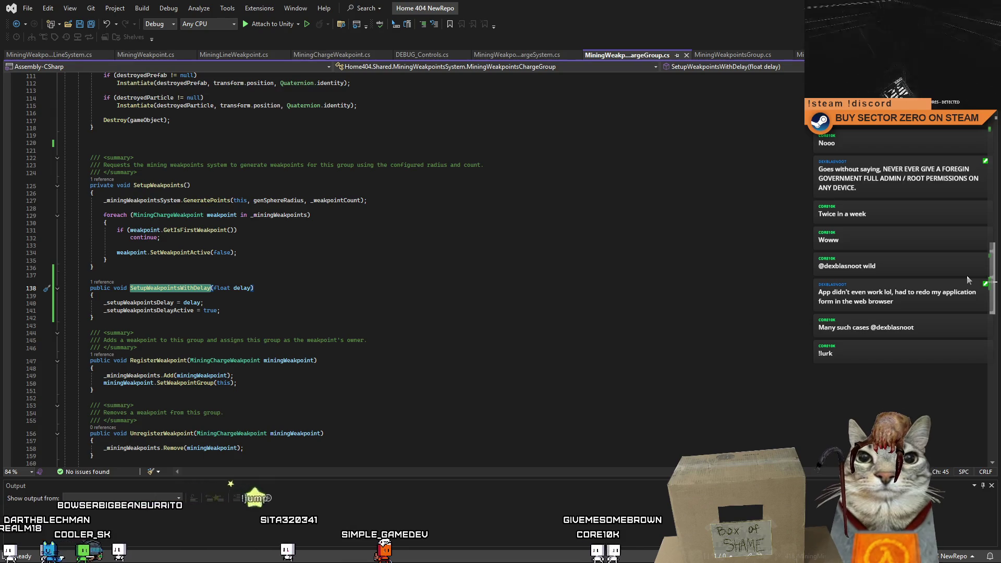
pyautogui.click(549, 290)
pyautogui.click(542, 312)
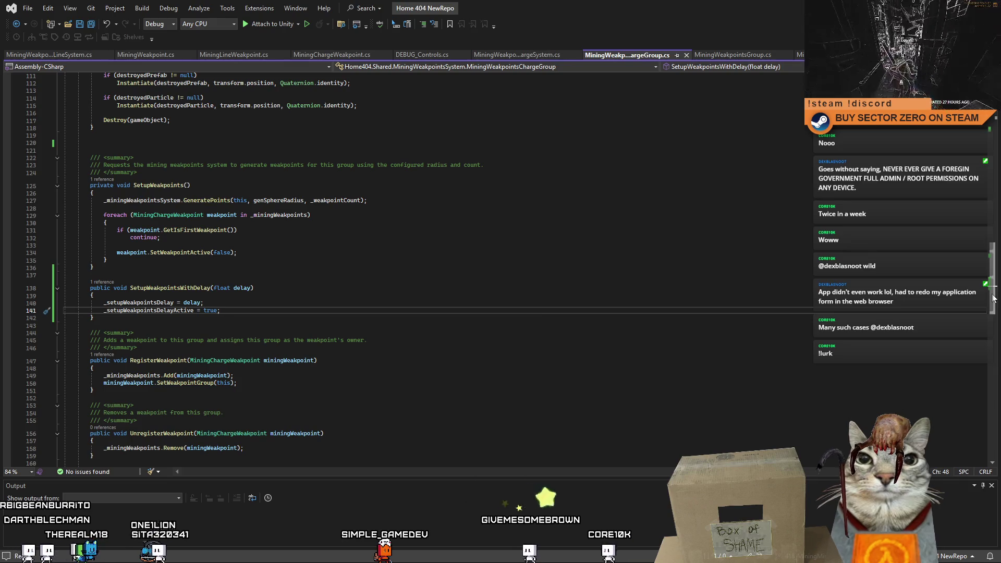
# Trace uses of the float delay parameter, then switch to DEBUG_Controls.cs.
pyautogui.moveTo(253, 288); pyautogui.dragTo(217, 287)
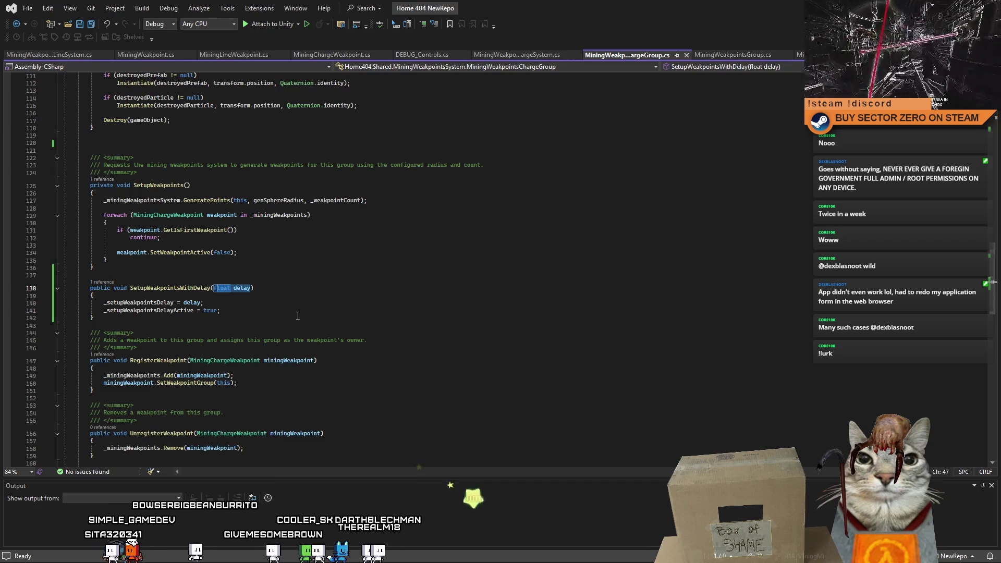
pyautogui.click(297, 316)
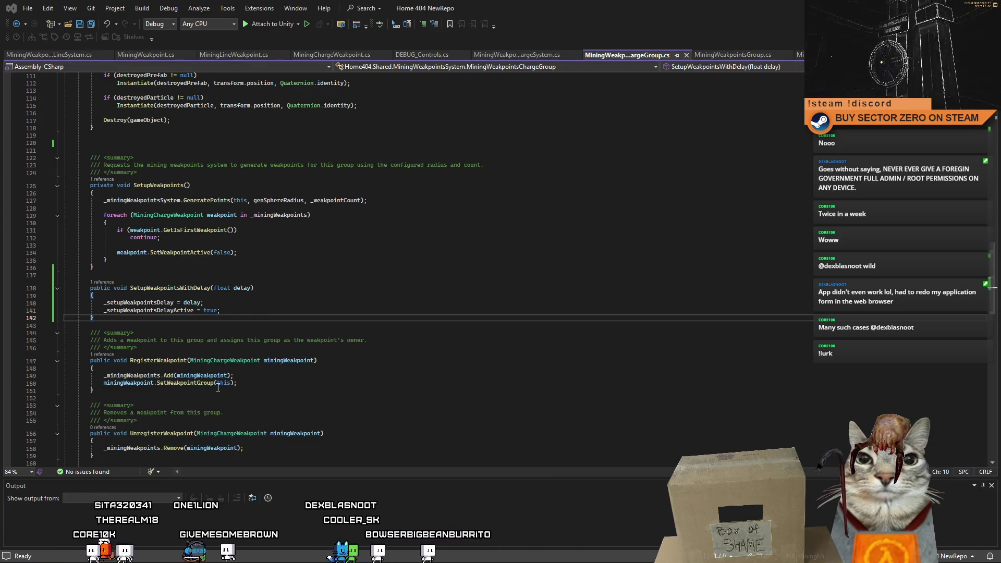
pyautogui.click(235, 288)
pyautogui.moveTo(254, 289); pyautogui.dragTo(223, 292)
pyautogui.click(226, 306)
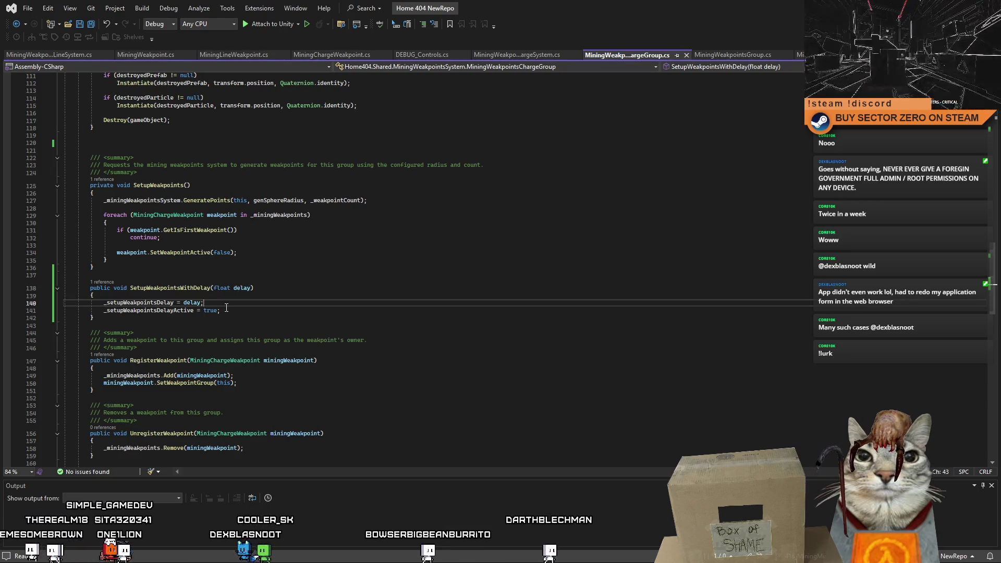
pyautogui.click(436, 54)
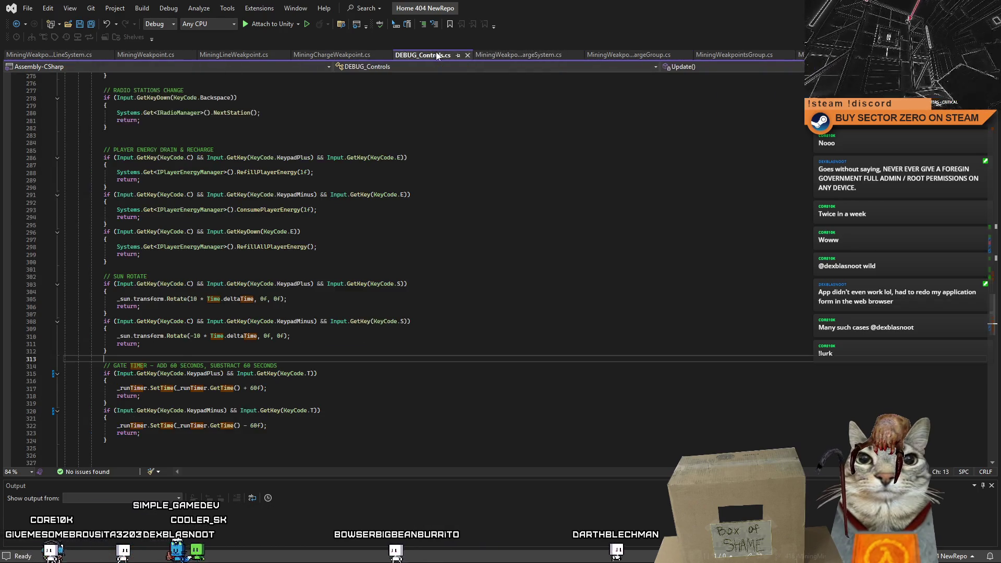
# Check the 1f delay on the DEBUG GENERATE WEAKPOINTS calls, then return to Unity and clear the console.
pyautogui.moveTo(994, 319); pyautogui.dragTo(991, 243)
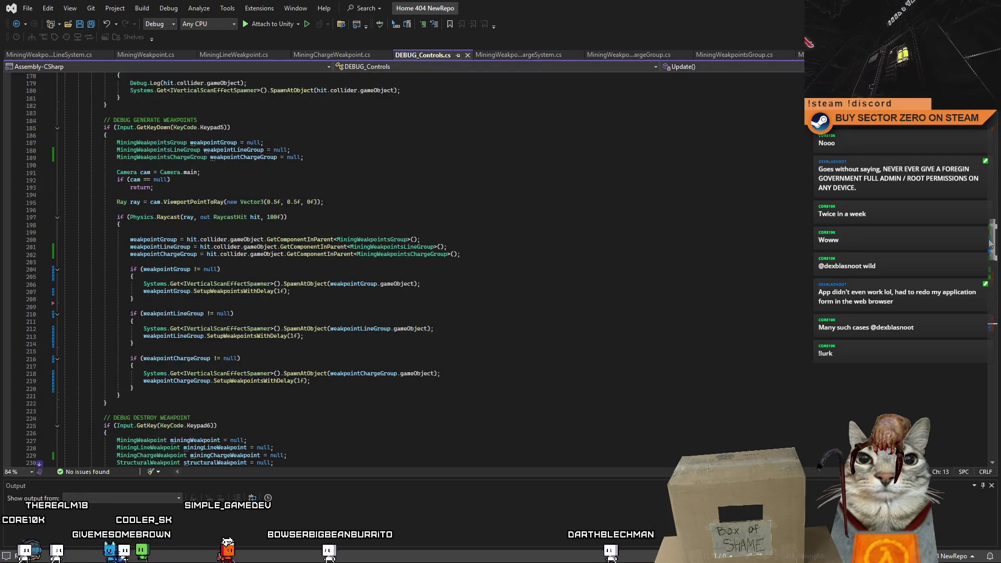
pyautogui.click(358, 312)
pyautogui.doubleClick(283, 291)
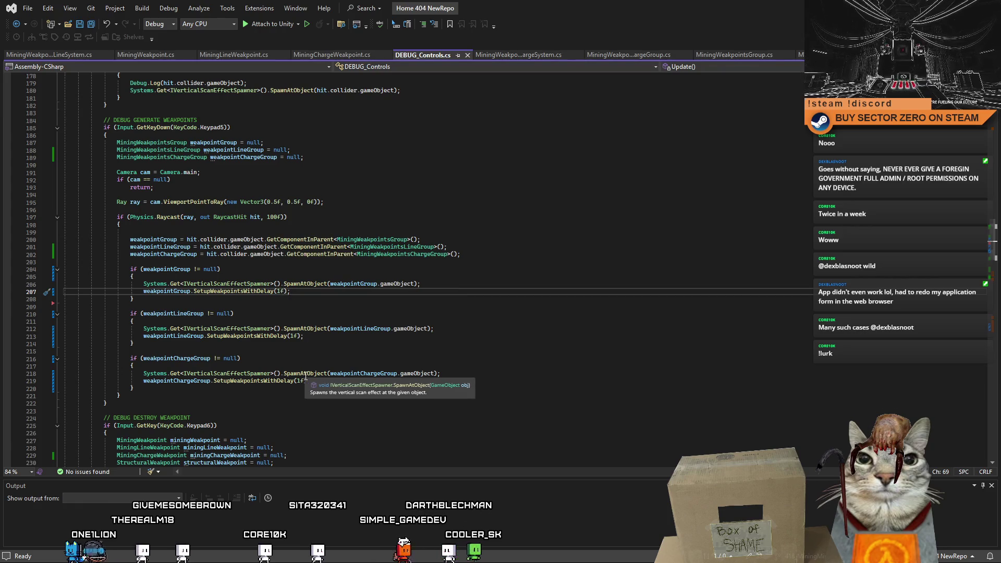
pyautogui.click(311, 315)
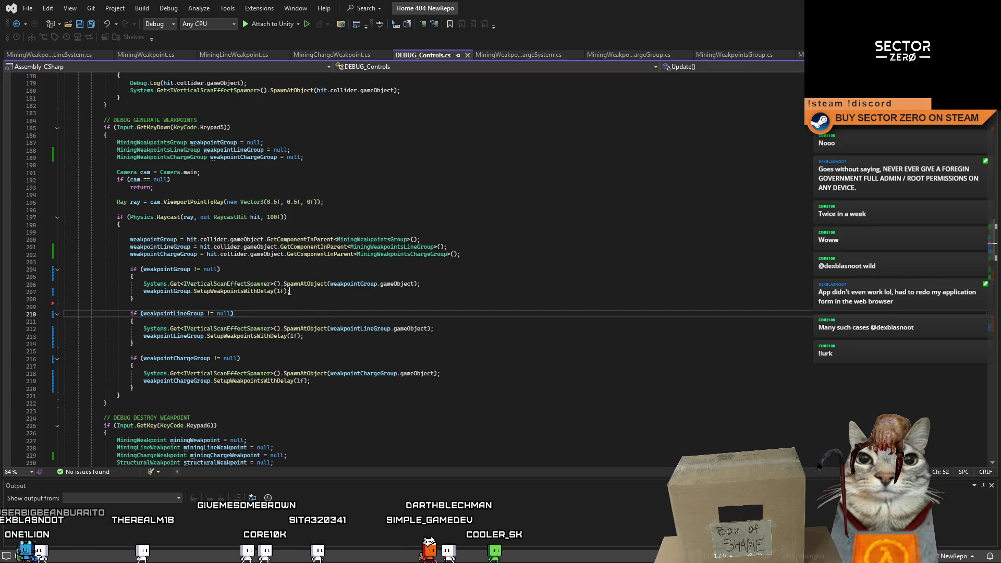
pyautogui.doubleClick(280, 291)
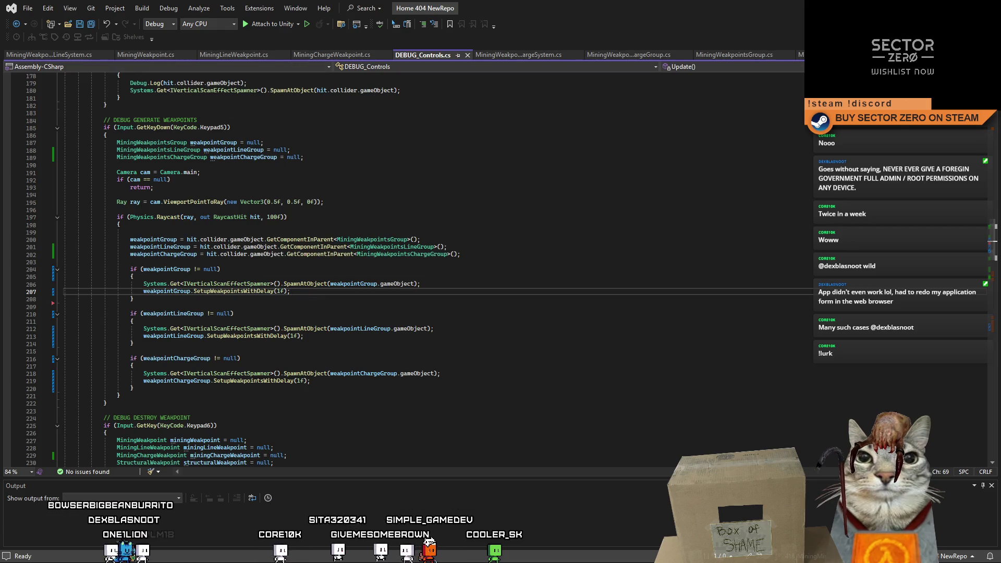
pyautogui.hotkey('alt', 'Tab')
pyautogui.click(9, 59)
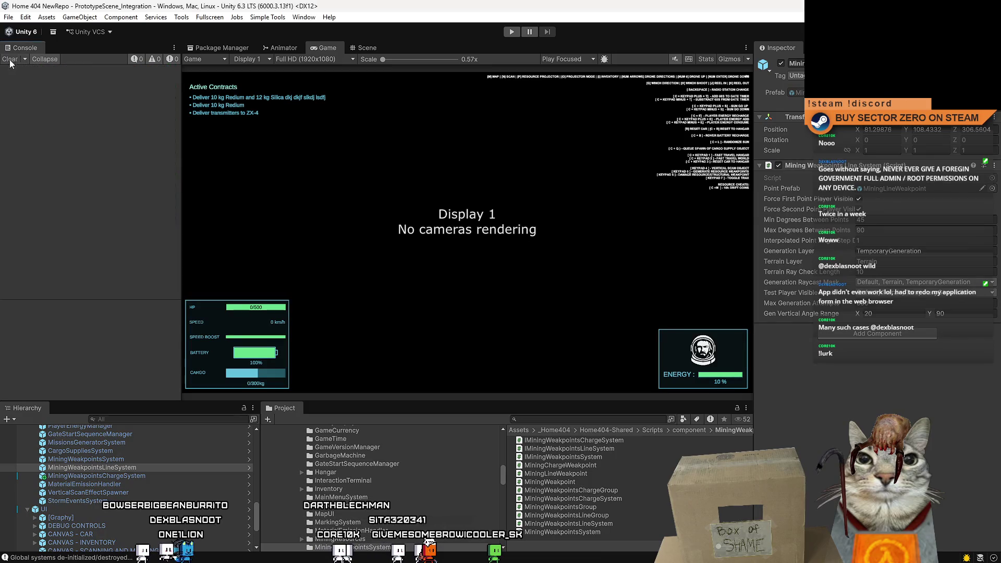
# Briefly play-test the game, then select Example_WeakpointChargeResource_A and clear the project search.
pyautogui.click(511, 32)
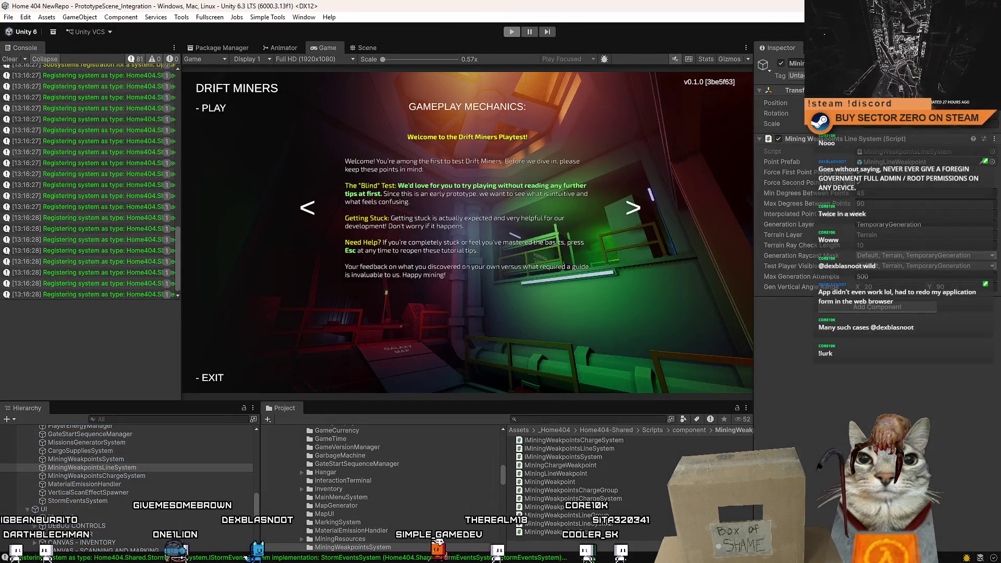
pyautogui.hotkey('ctrl', 'p')
pyautogui.write('weakpoint')
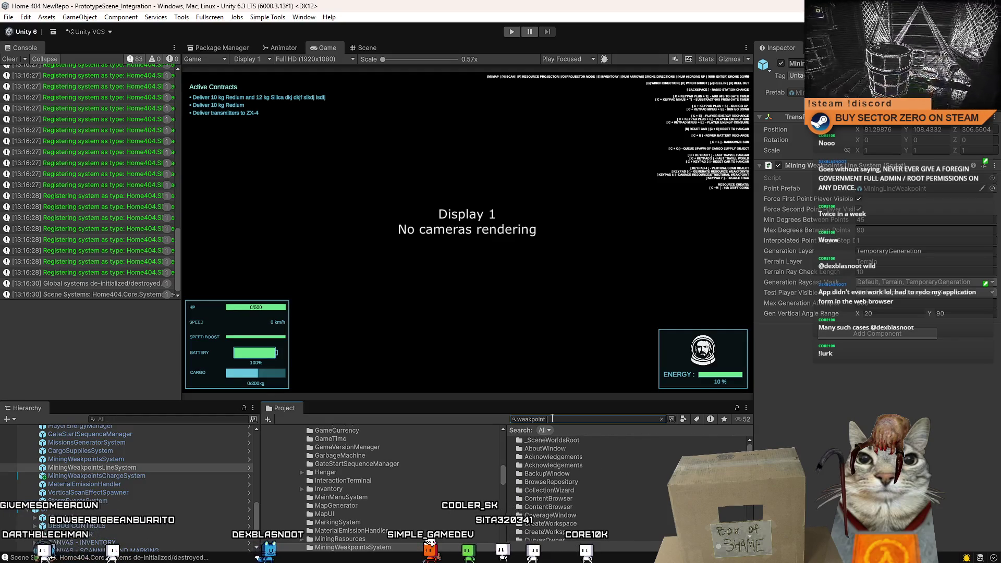
pyautogui.click(586, 516)
pyautogui.click(578, 419)
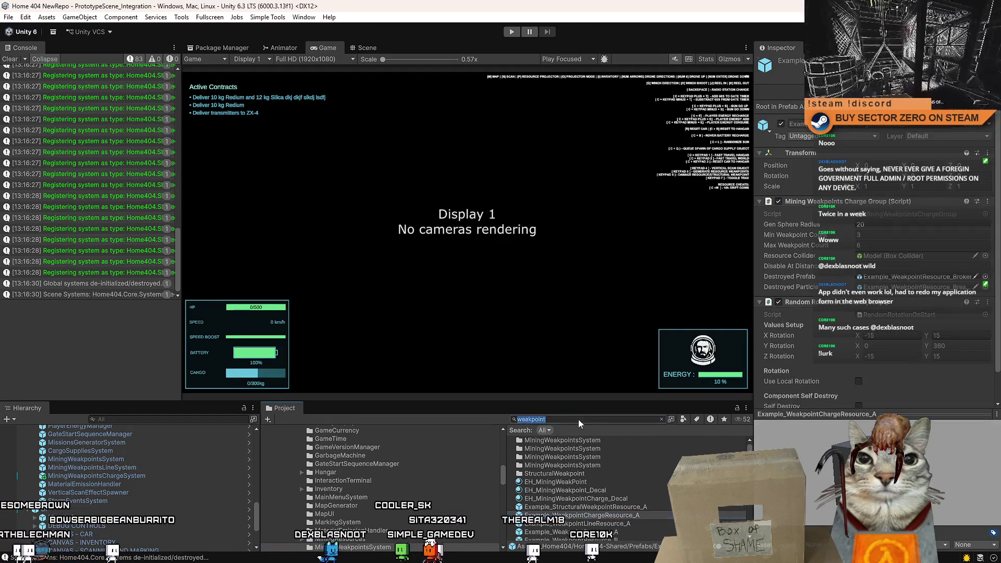
pyautogui.press('BackSpace')
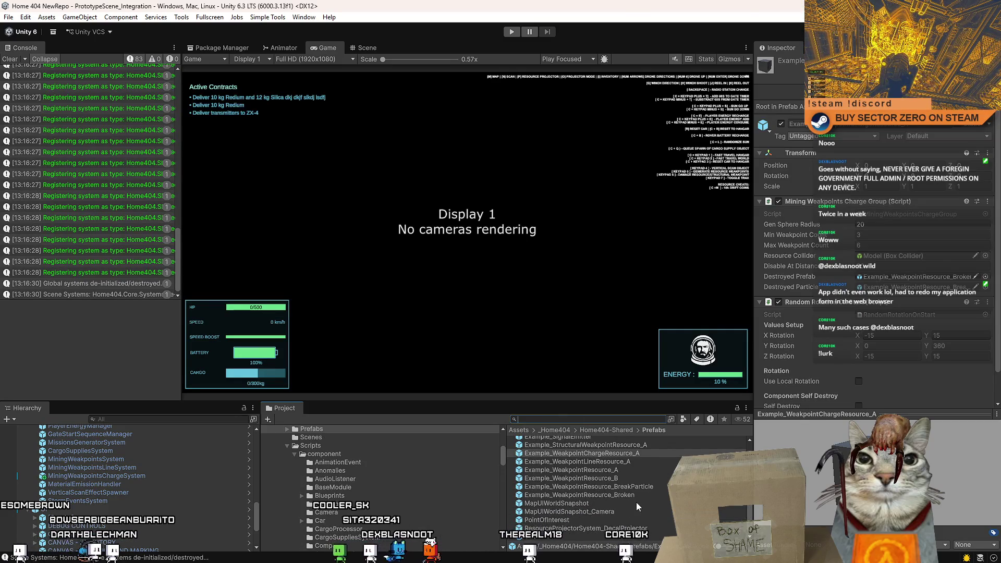
# Locate the Example_WeakpointResource_Broken prefab via the Destroyed Prefab field and open it.
pyautogui.scroll(3)
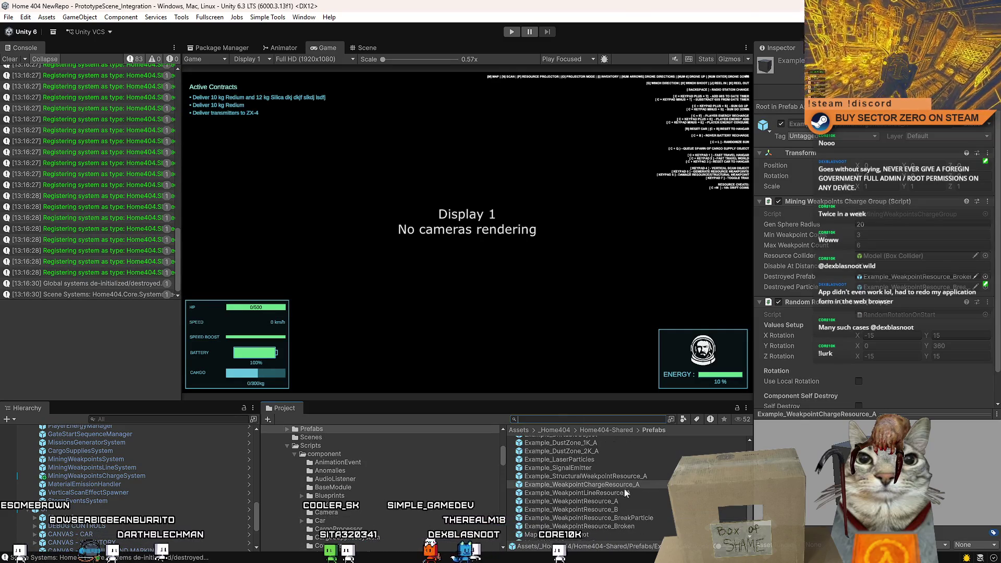
pyautogui.scroll(-3)
pyautogui.scroll(-3)
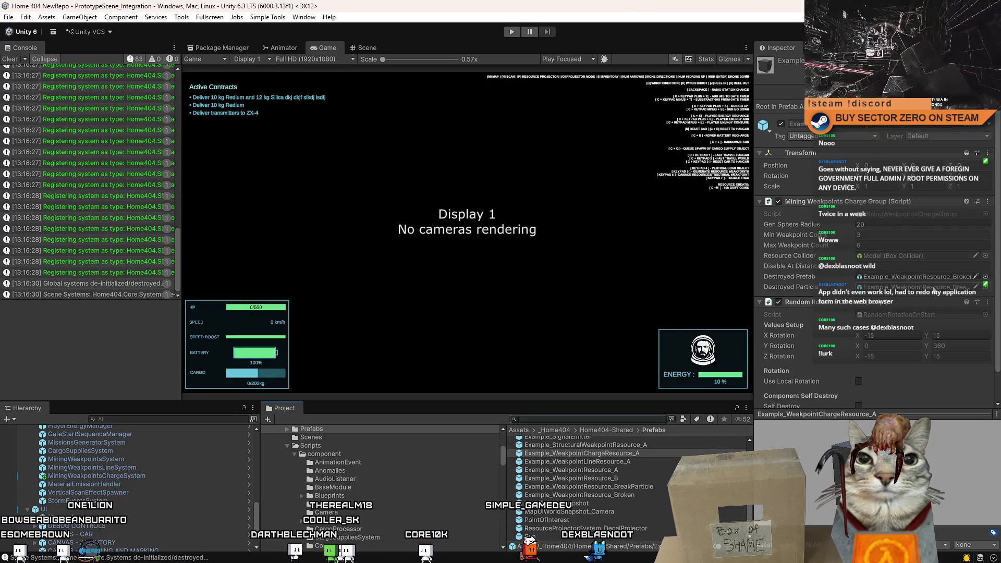
pyautogui.click(937, 278)
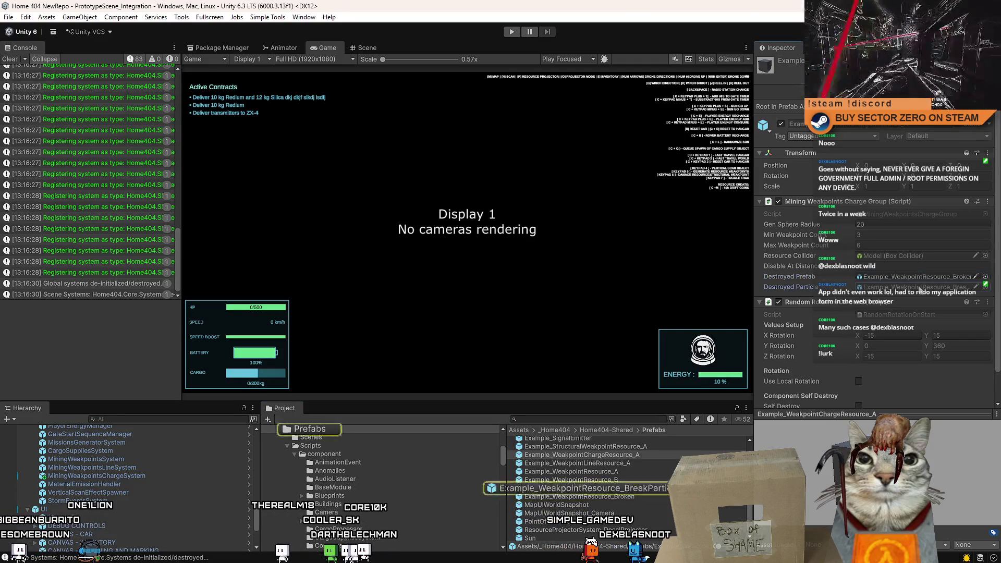
pyautogui.doubleClick(618, 494)
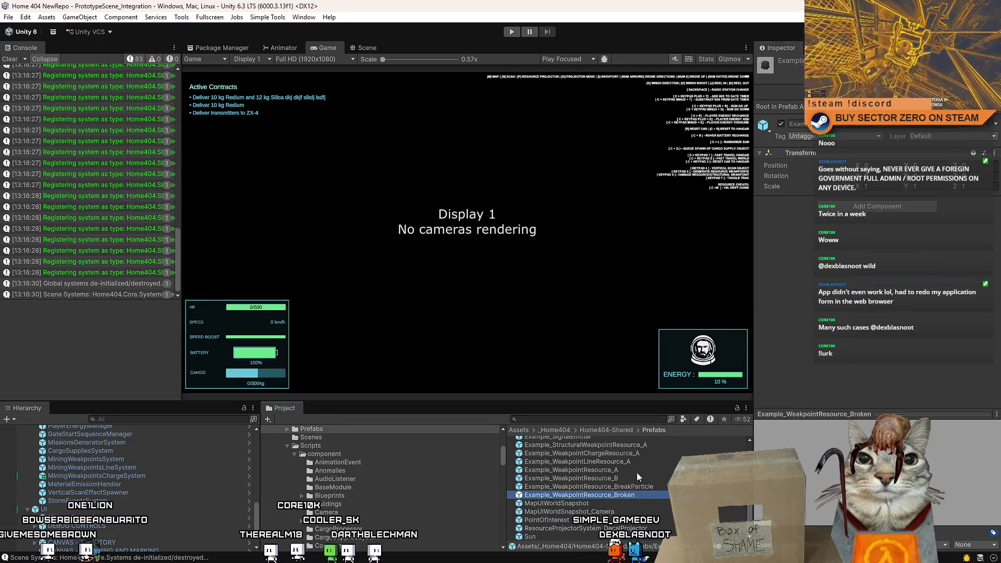
# Give Model, Model (1) and Model (2) a Rigidbody Mass of 50 and save the prefab.
pyautogui.click(157, 453)
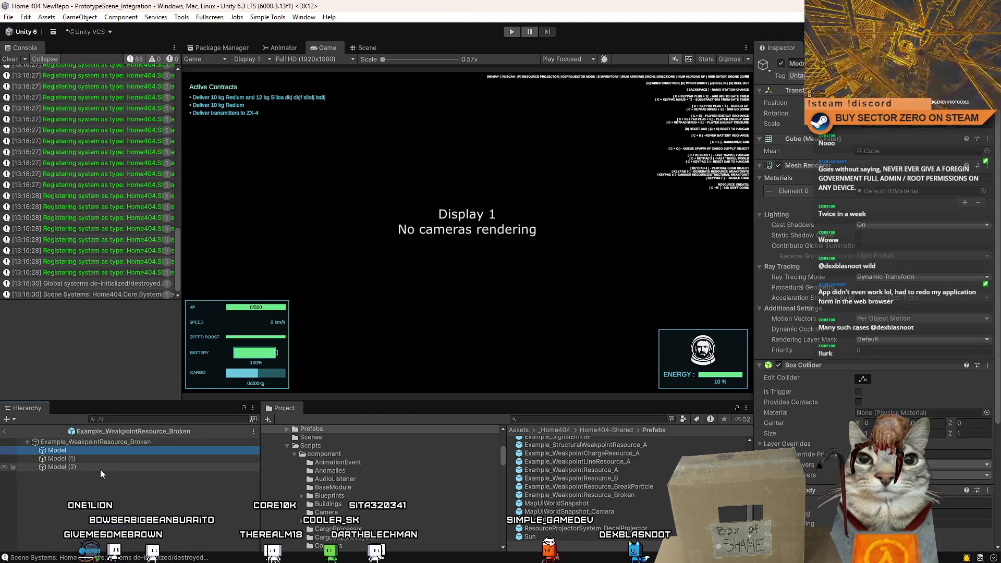
pyautogui.click(101, 467)
pyautogui.click(866, 418)
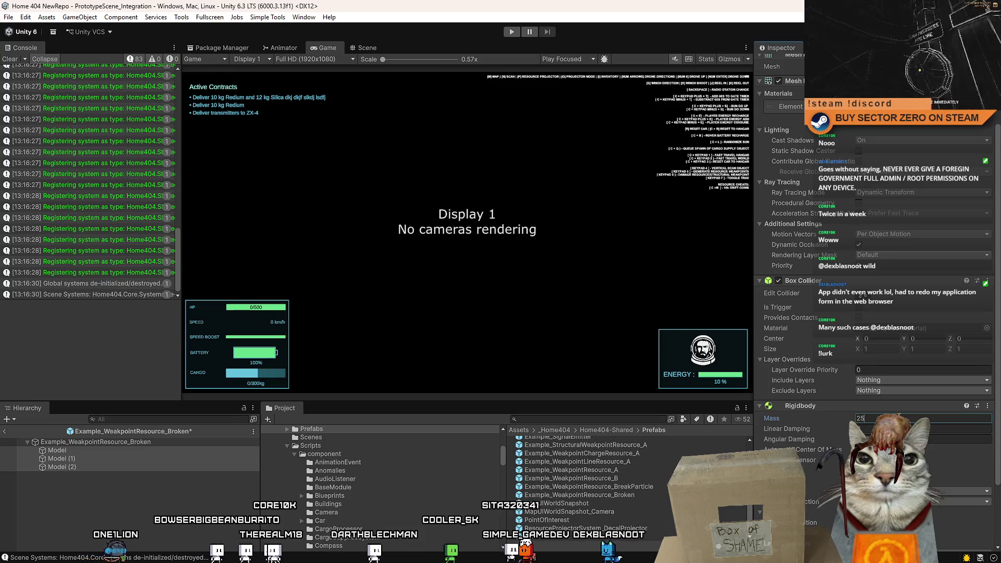
pyautogui.press('BackSpace')
pyautogui.press('BackSpace')
pyautogui.write('5')
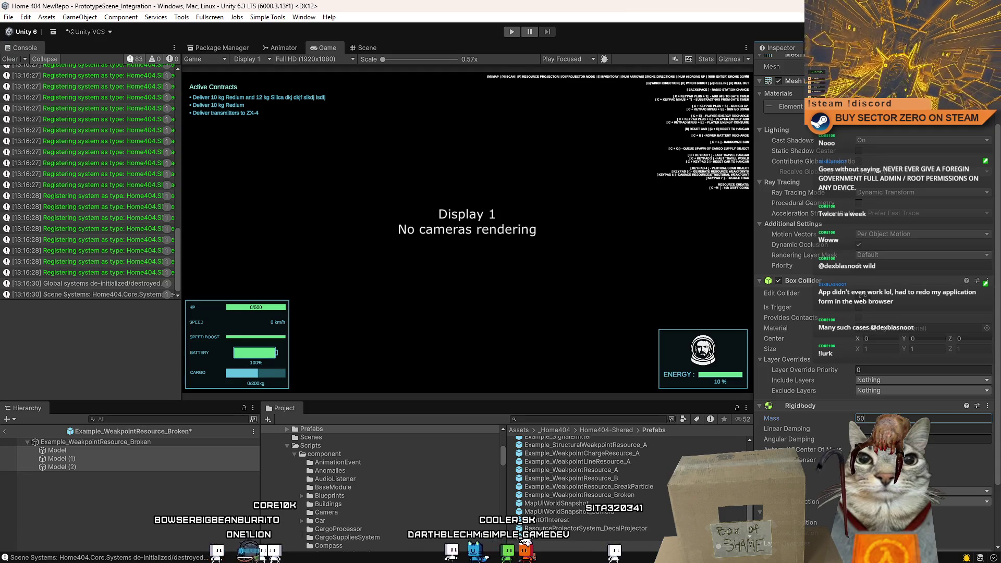
pyautogui.click(134, 510)
pyautogui.click(92, 450)
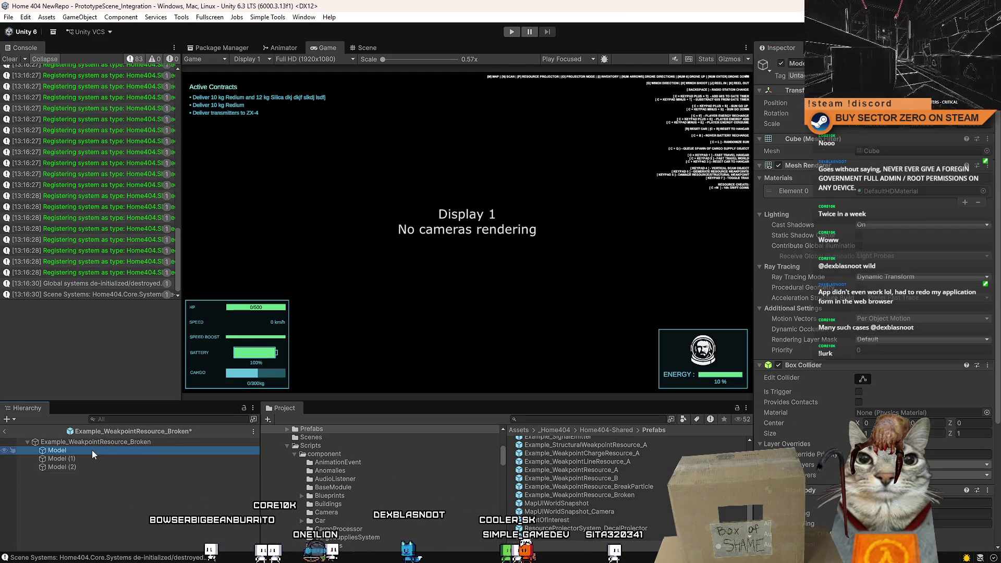
pyautogui.click(101, 467)
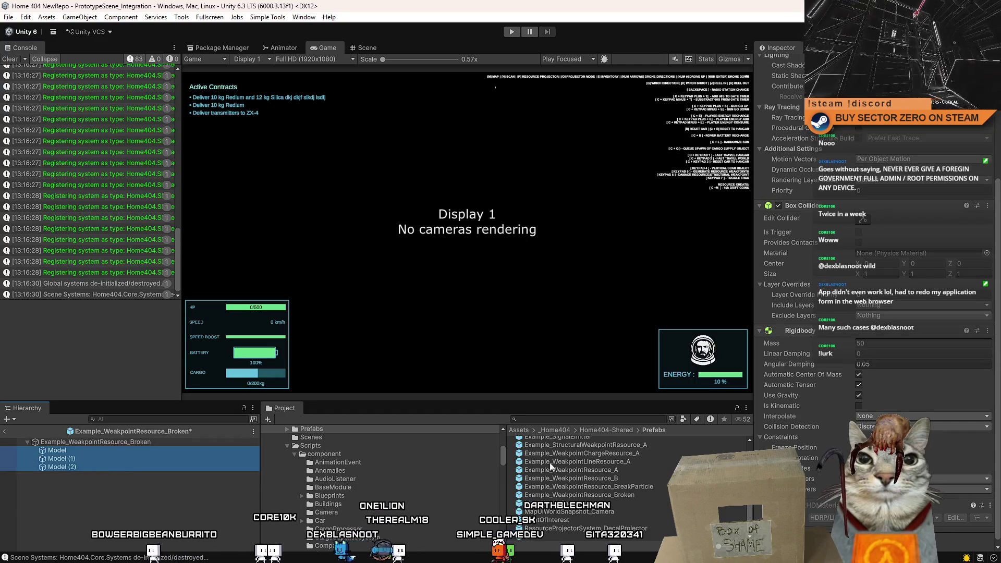
pyautogui.click(99, 496)
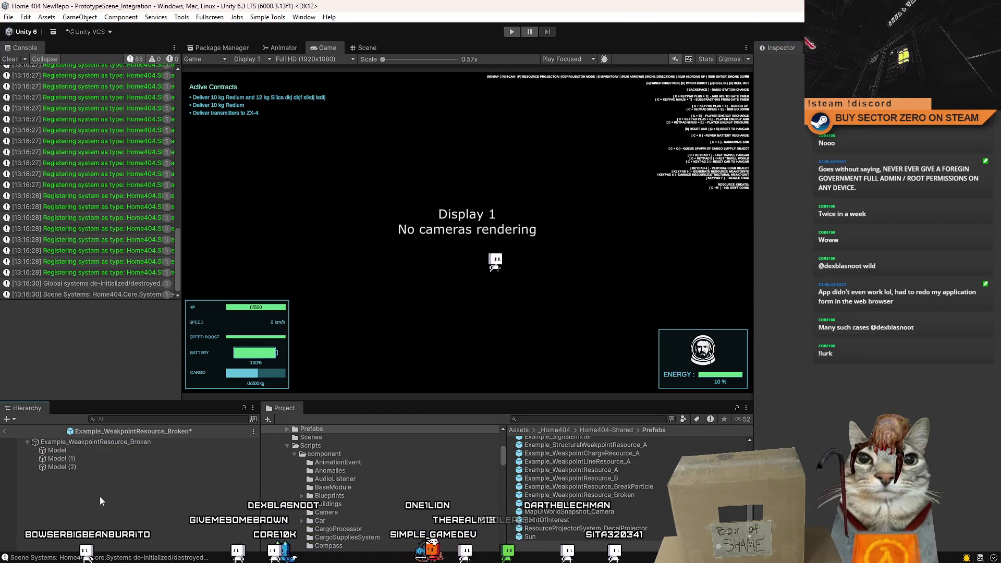
pyautogui.hotkey('ctrl', 's')
pyautogui.click(10, 60)
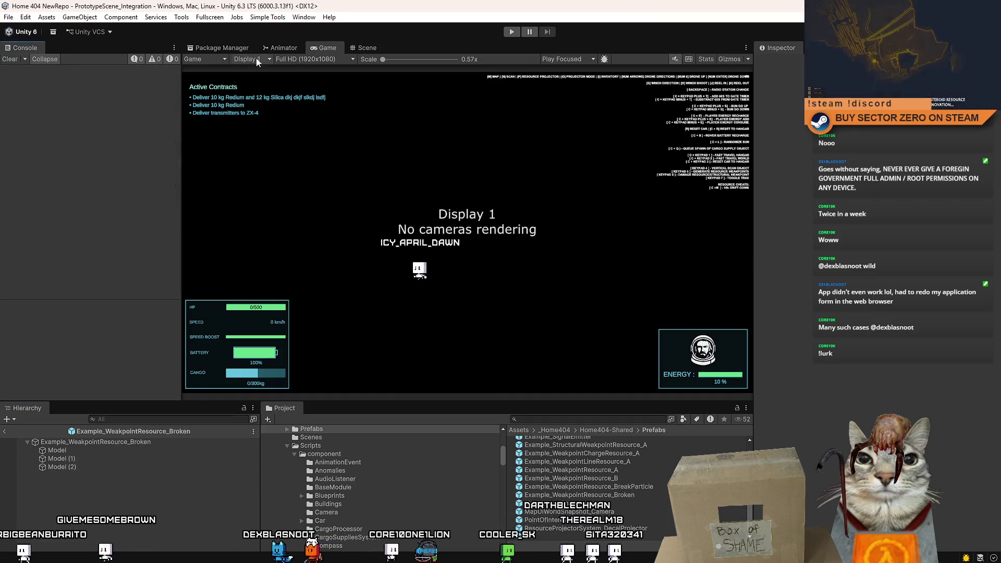
# Leave prefab editing, enter Play mode and start from the title menu's PLAY button.
pyautogui.click(367, 49)
pyautogui.click(326, 47)
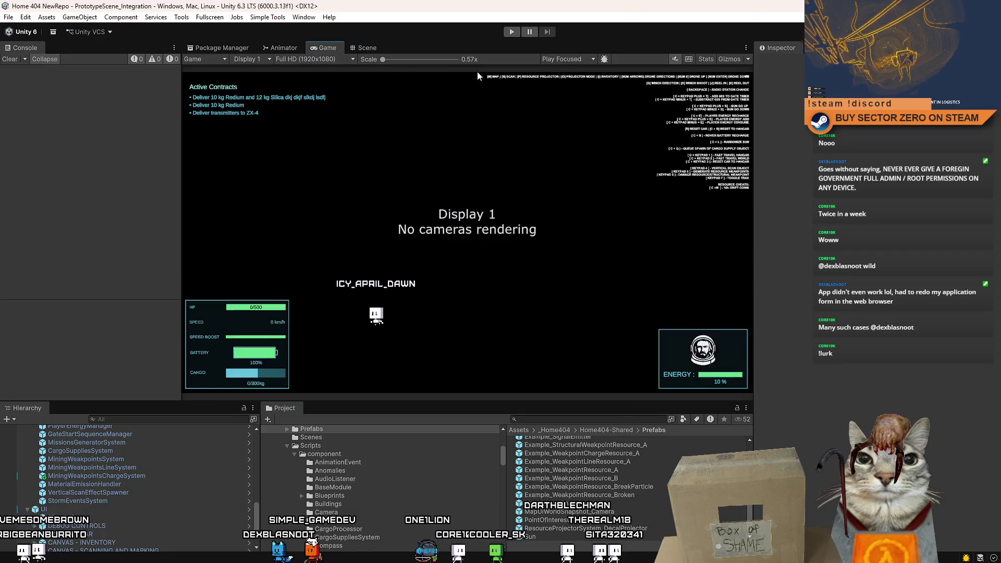
pyautogui.click(515, 31)
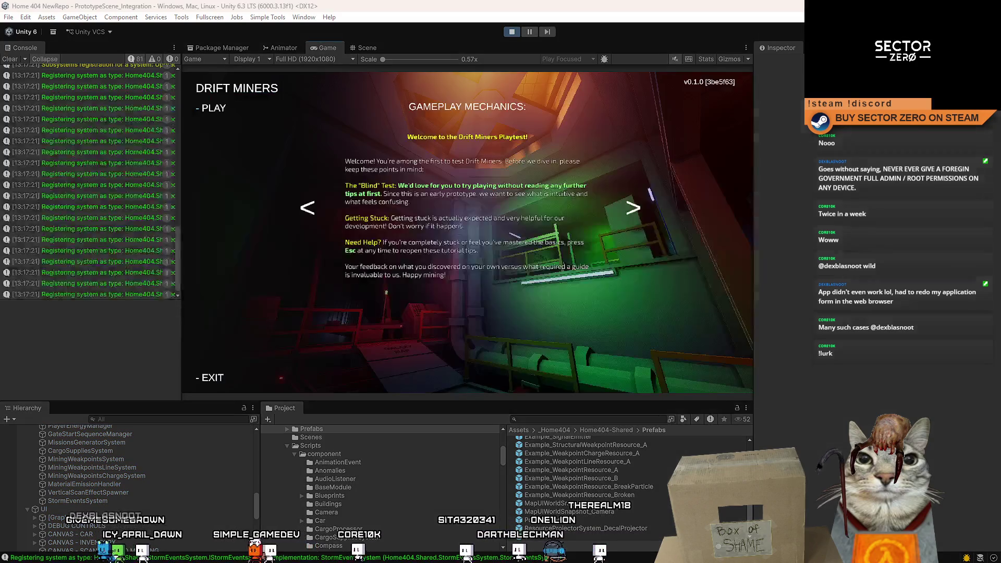
pyautogui.click(22, 59)
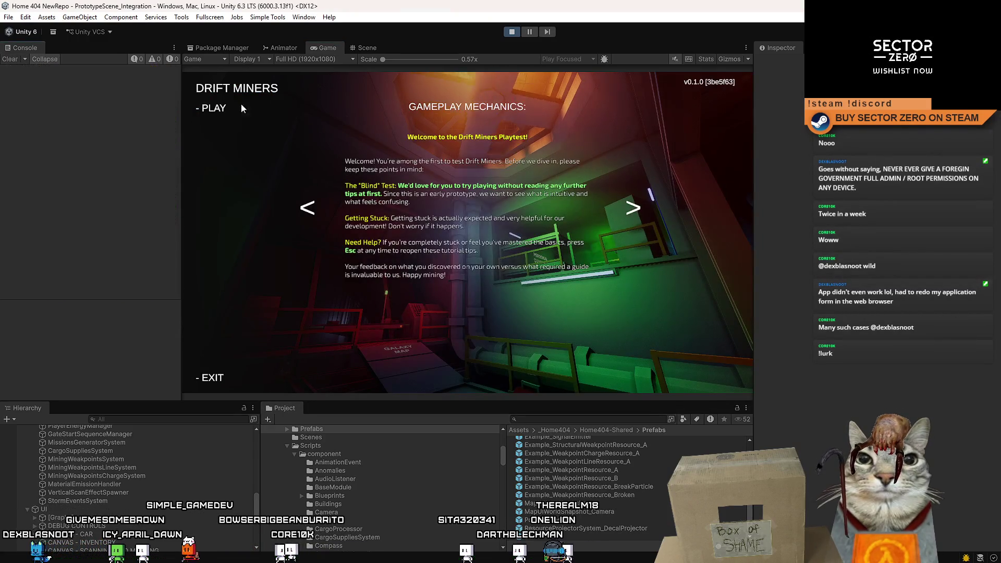
pyautogui.click(210, 108)
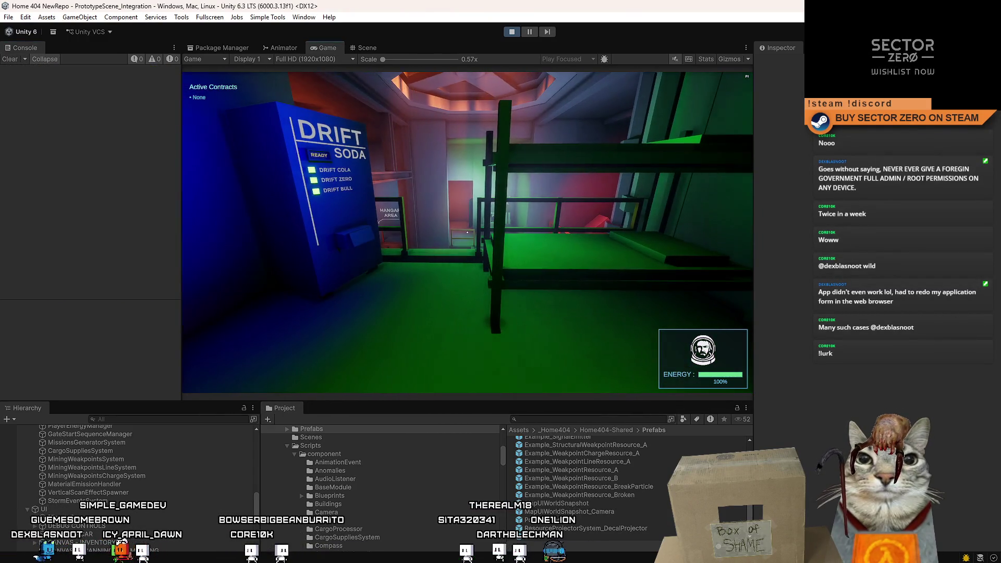
# Drive the rover out of the hangar, steer left across the desert and brake to a stop.
pyautogui.press('w')
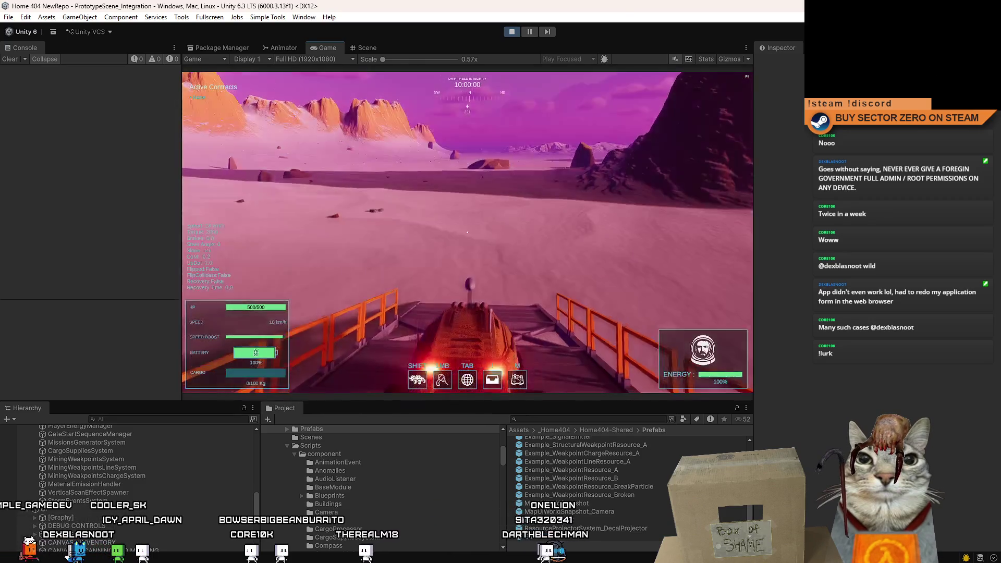
pyautogui.press('w')
pyautogui.press('a')
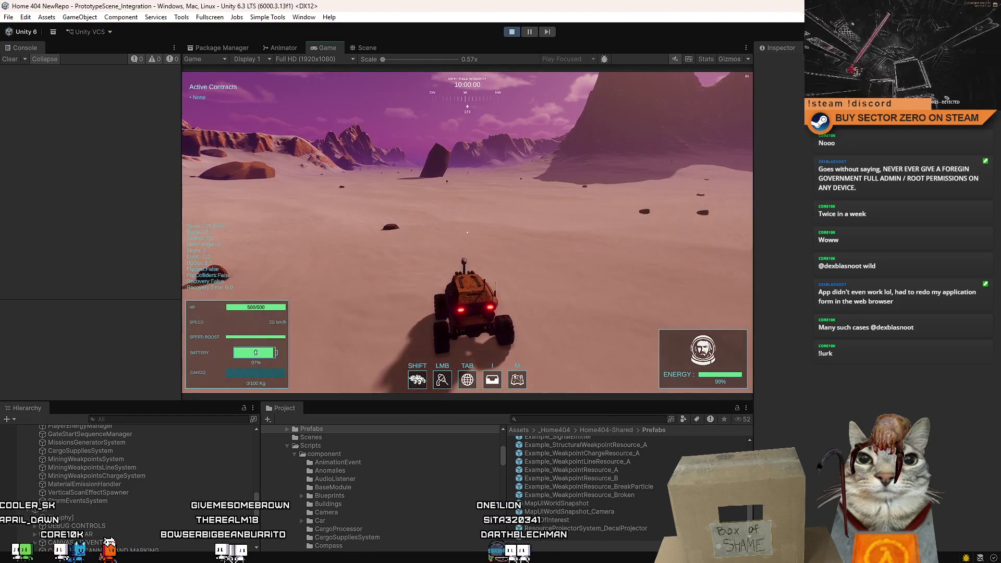
pyautogui.press('s')
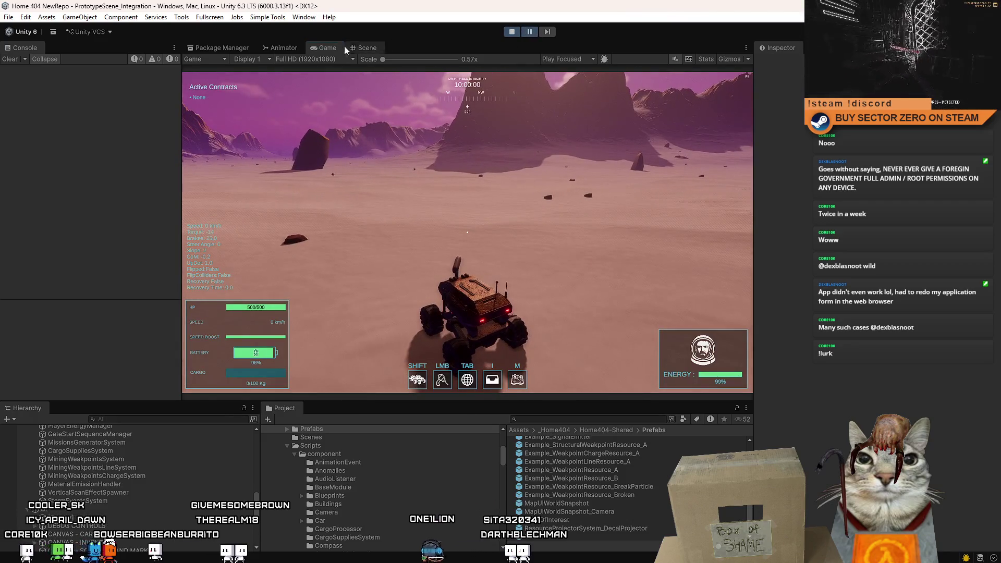
pyautogui.click(355, 48)
# Frame the rover in the Scene view and select the moving weakpoint cube.
pyautogui.moveTo(424, 343); pyautogui.dragTo(415, 341)
pyautogui.press('f')
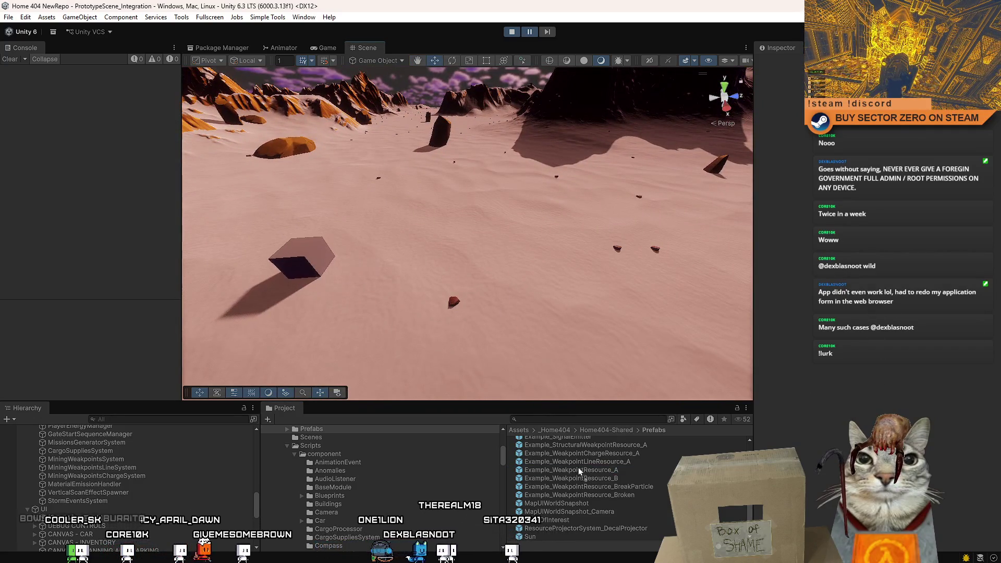
pyautogui.click(304, 258)
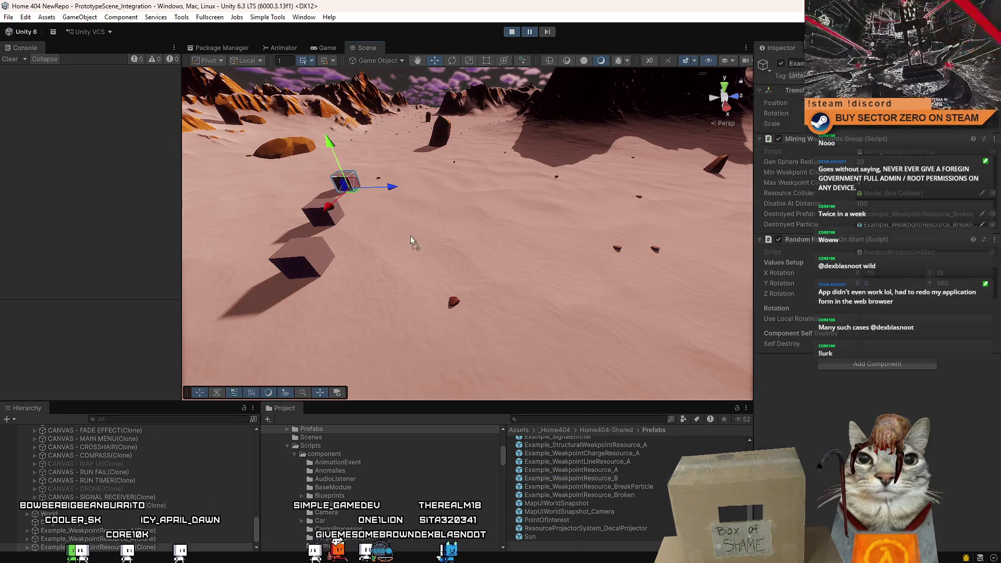
# Drag line and charge weakpoint cube prefabs onto the sand near the rover.
pyautogui.scroll(3)
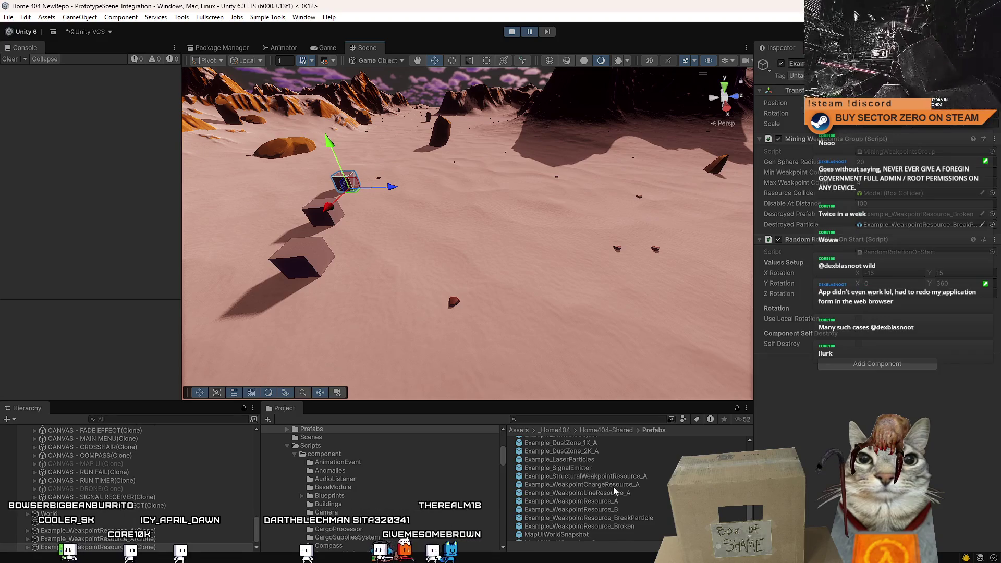
pyautogui.scroll(-3)
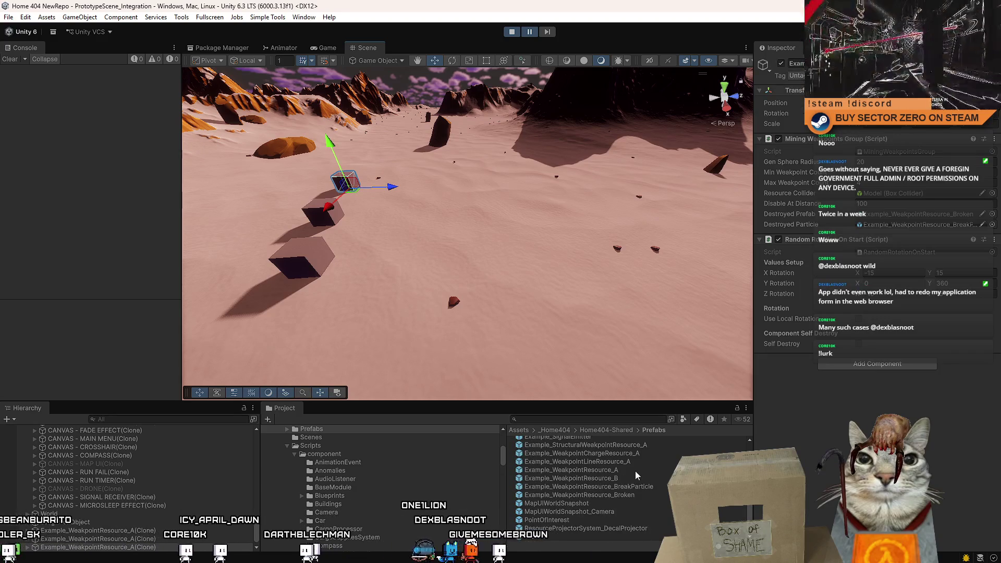
pyautogui.scroll(3)
pyautogui.scroll(3)
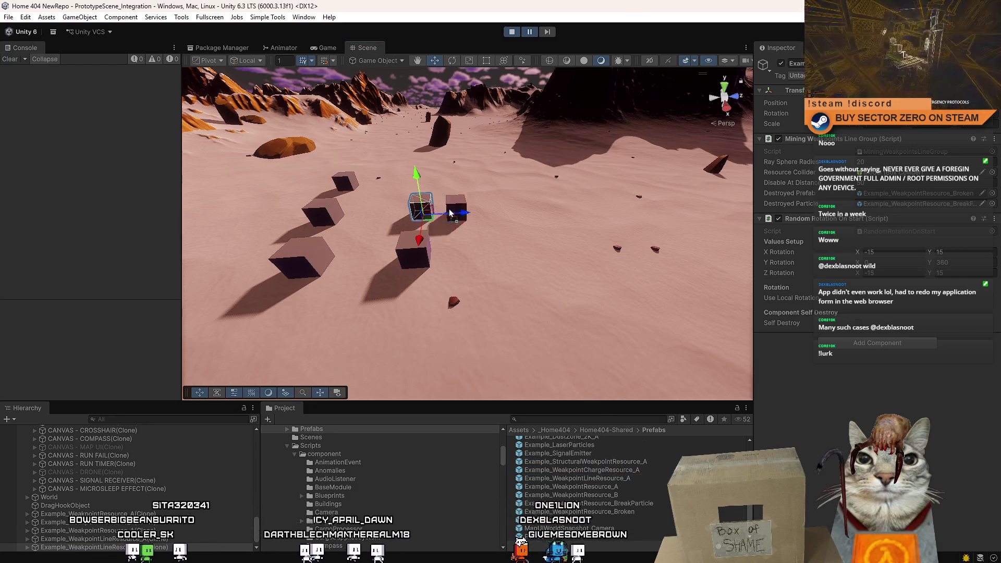
pyautogui.moveTo(621, 486); pyautogui.dragTo(595, 329)
pyautogui.moveTo(536, 266); pyautogui.dragTo(530, 261)
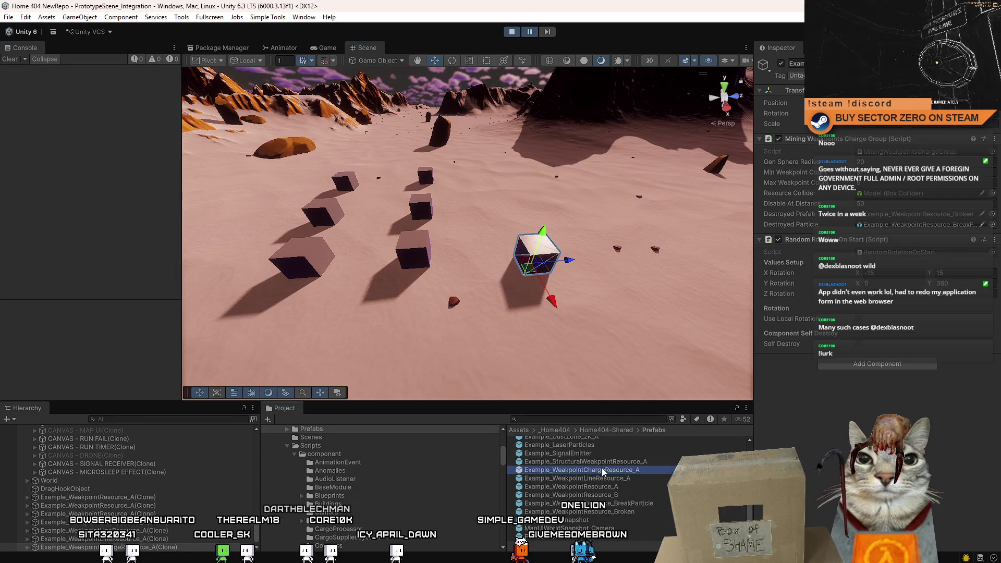
pyautogui.moveTo(515, 218); pyautogui.dragTo(516, 216)
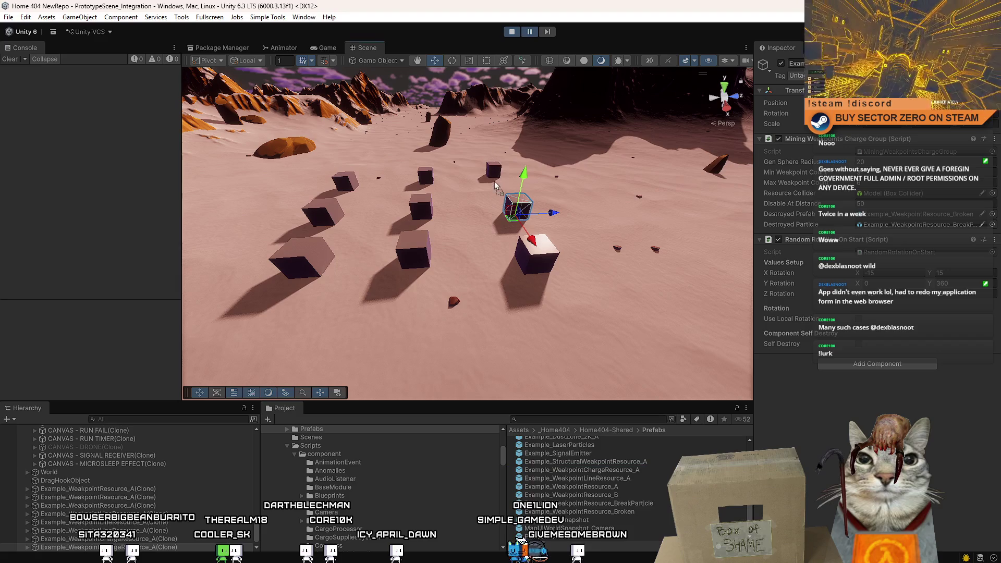
# Drive into the new cubes, shoot a weakpoint, and briefly toggle the pause menu.
pyautogui.press('w')
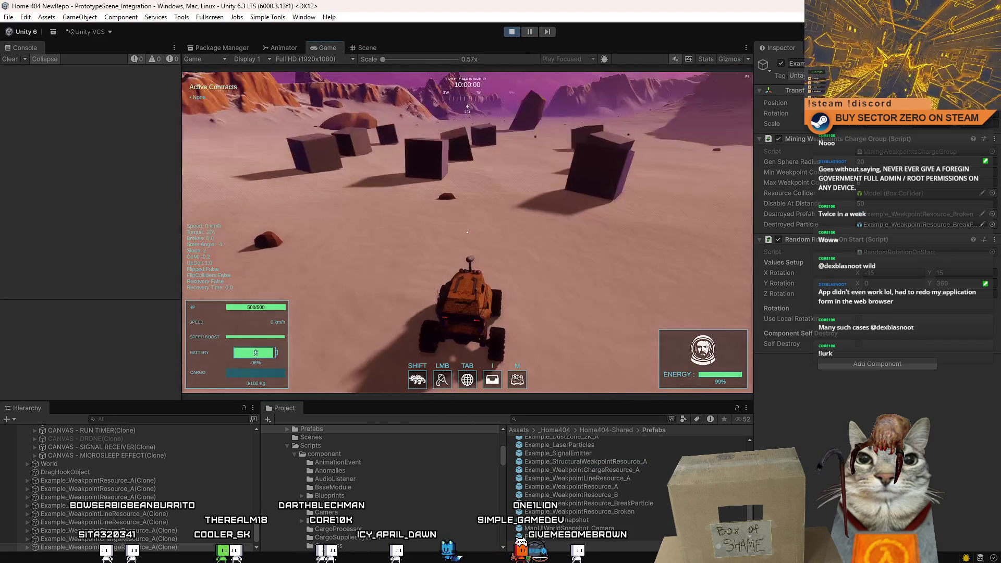
pyautogui.press('w')
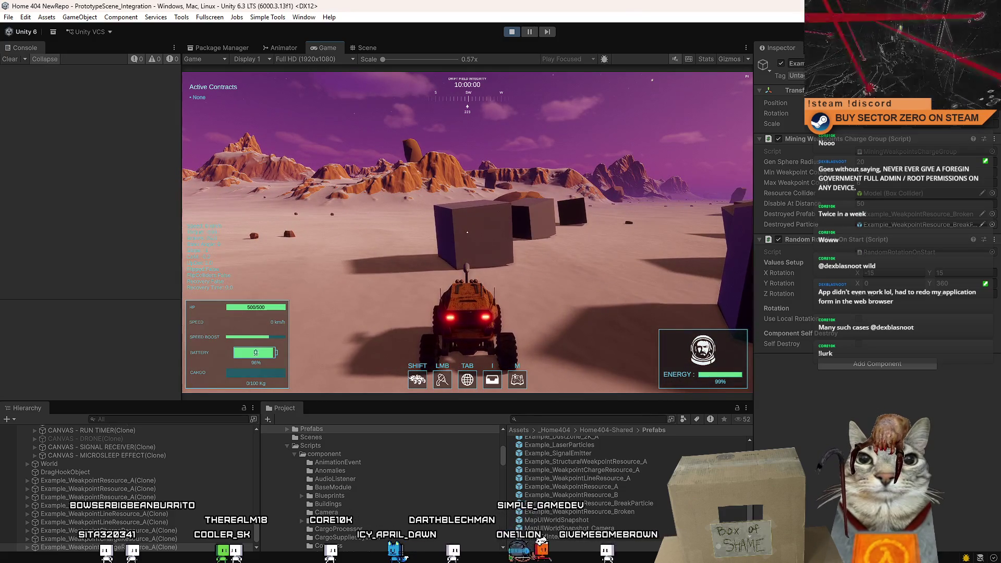
pyautogui.click(467, 232)
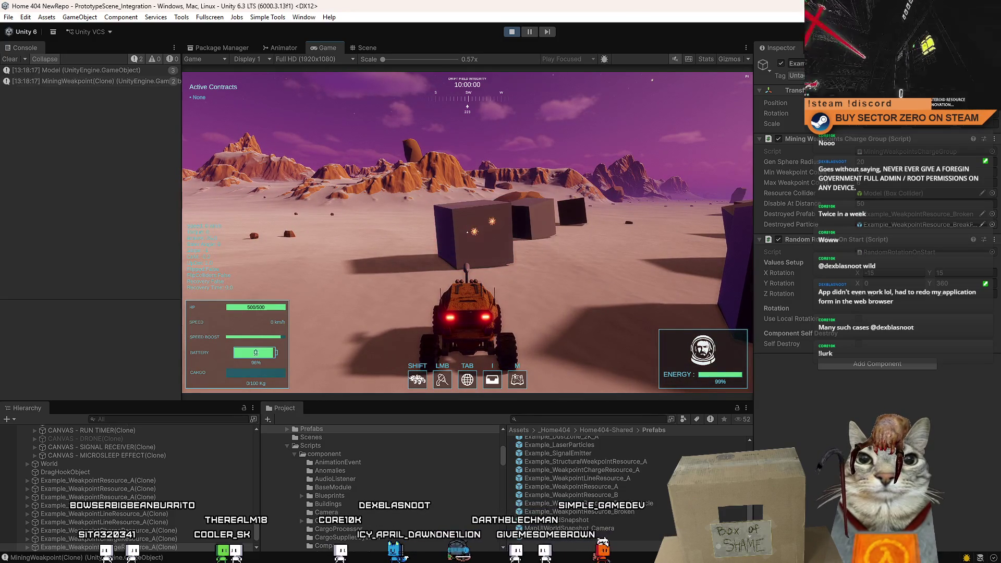
pyautogui.press('Escape')
pyautogui.press('Escape')
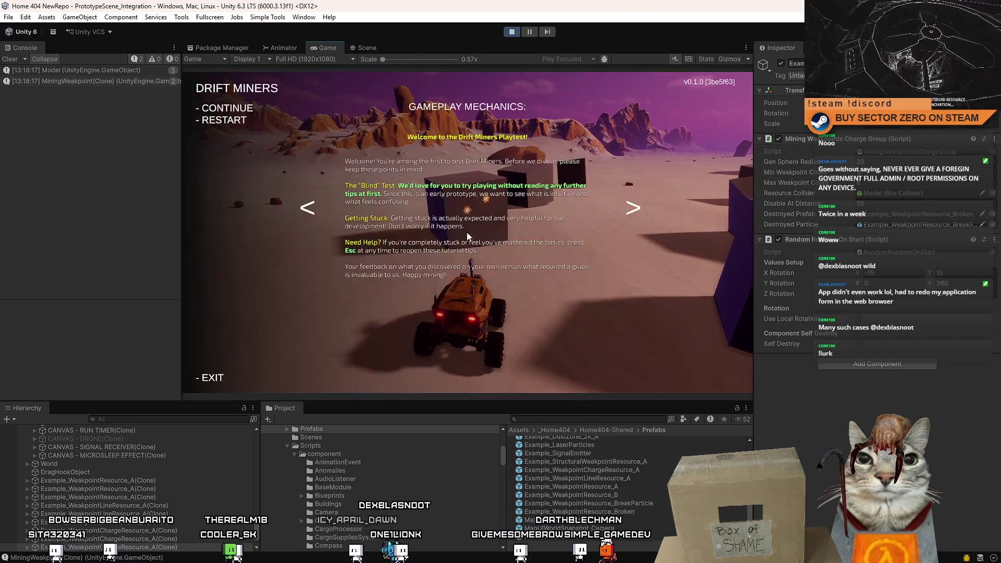
pyautogui.click(441, 179)
# Keep driving among the cubes and firing the mining laser until a cube breaks apart.
pyautogui.press('w')
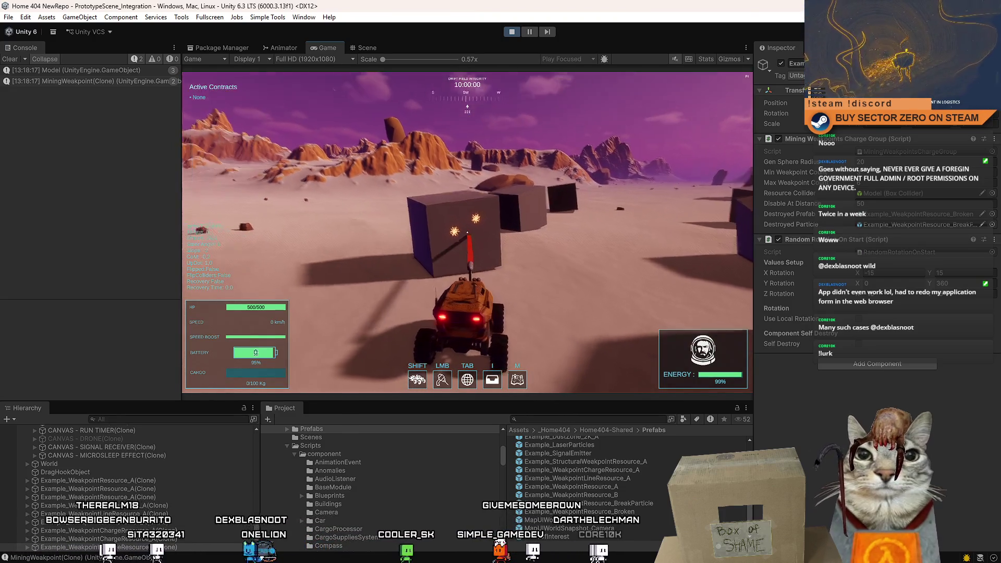
pyautogui.click(467, 232)
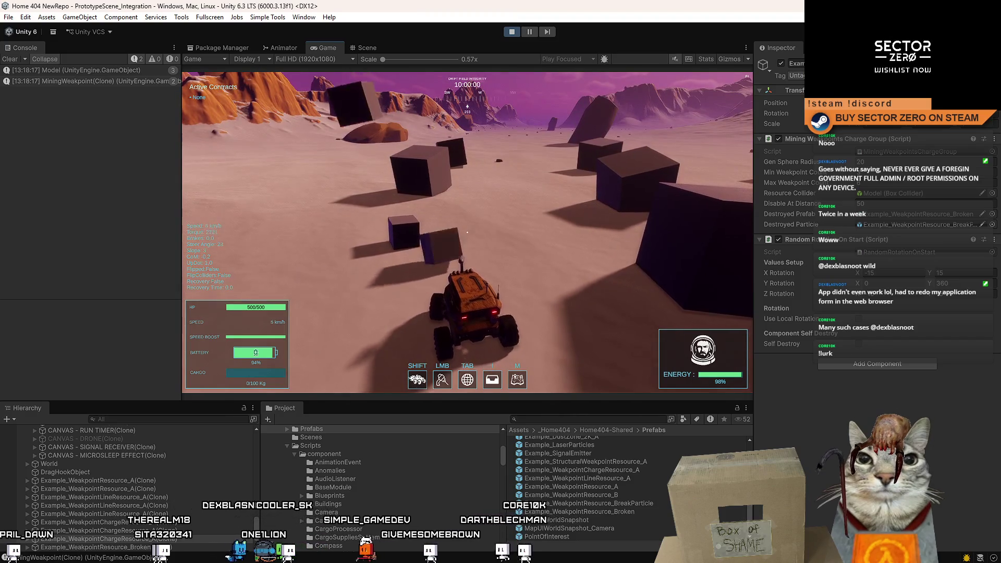
pyautogui.press('w')
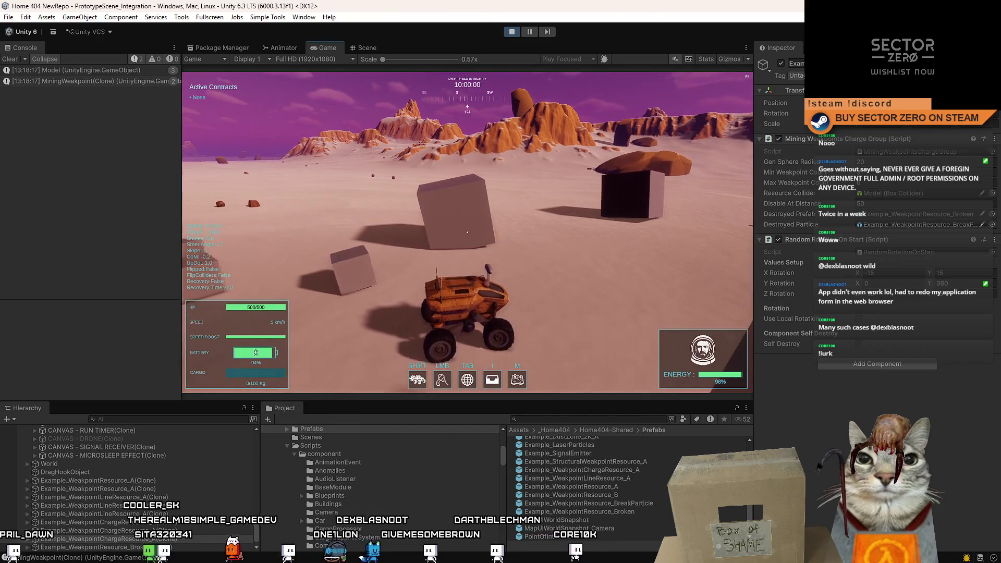
pyautogui.click(467, 232)
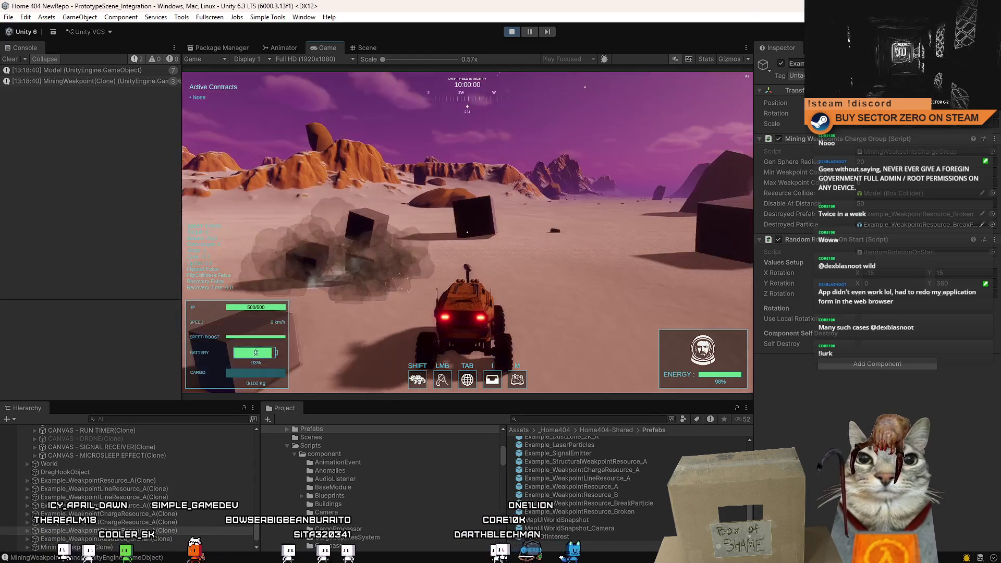
# Pull up beside a cube and laser its weakpoints.
pyautogui.press('w')
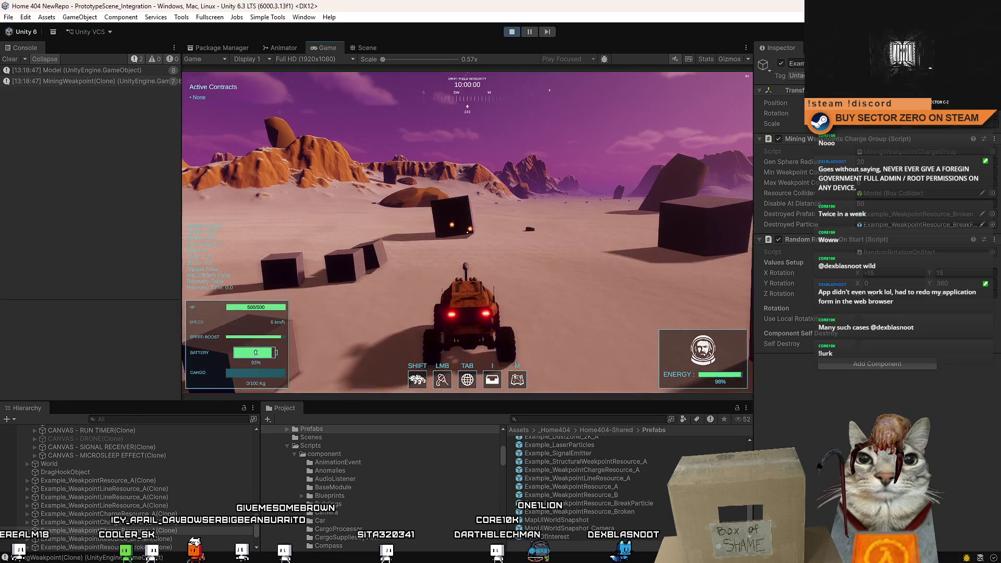
pyautogui.press('a')
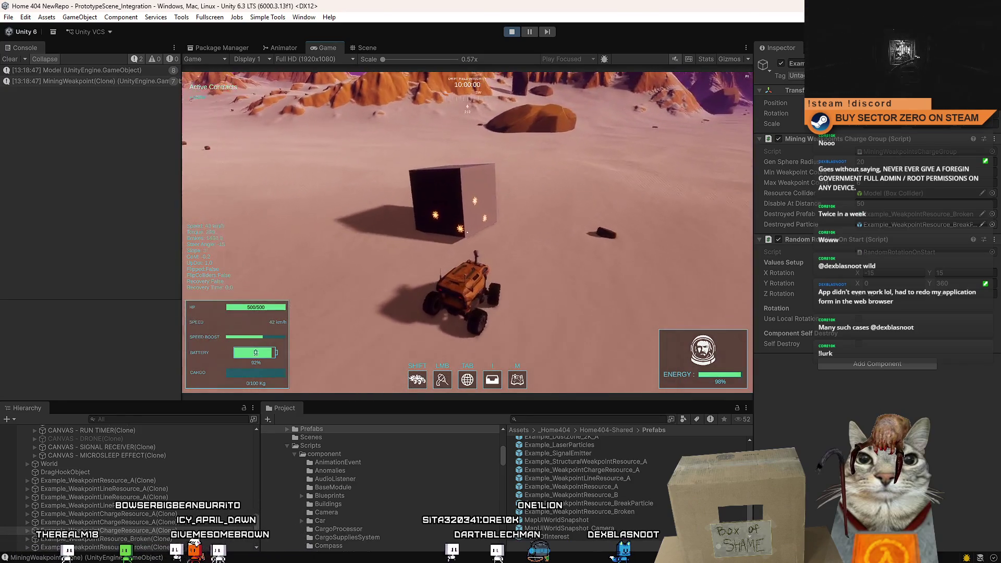
pyautogui.press('s')
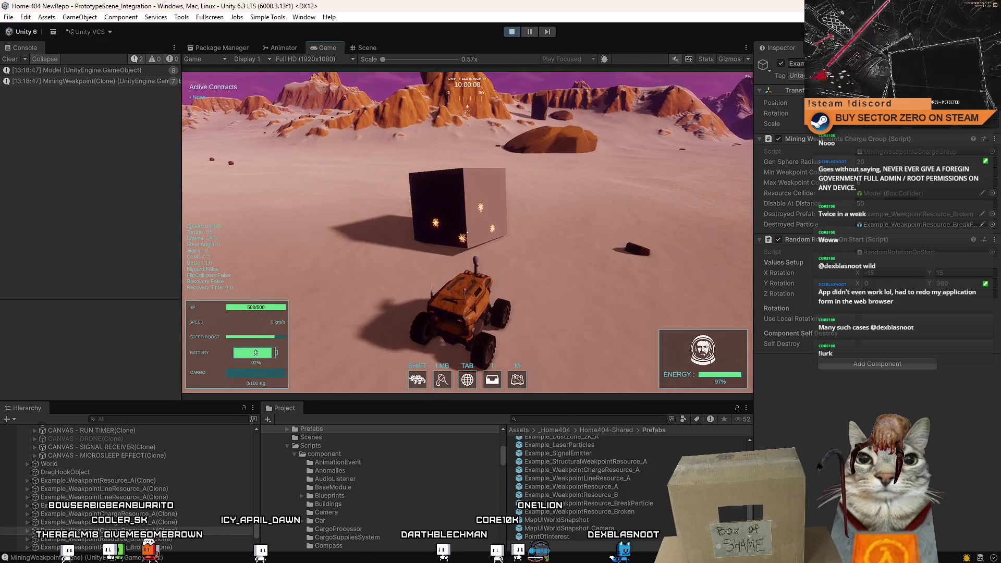
pyautogui.click(467, 233)
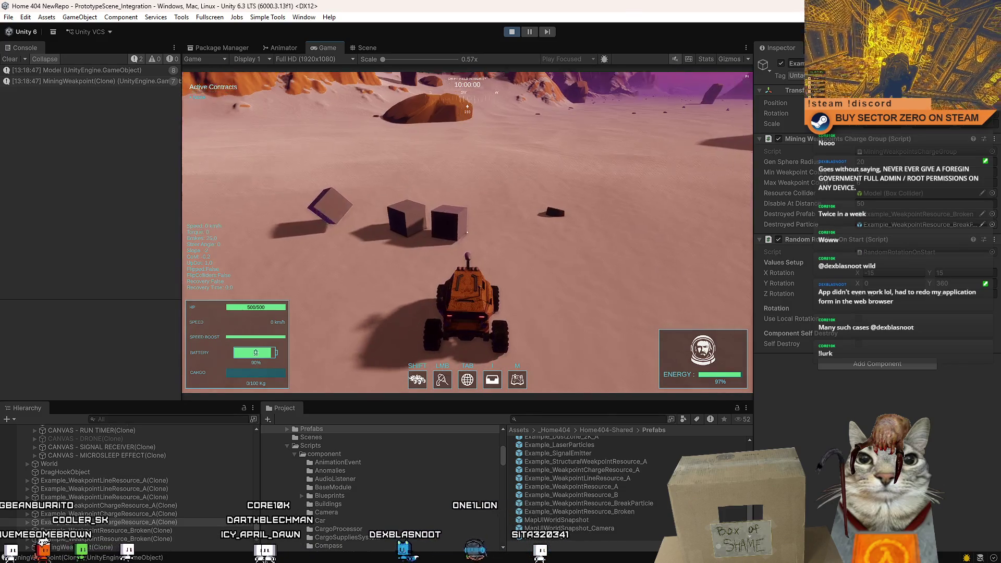
# Drive across the cube field, brake before the glowing line-weakpoint cube, and pause the game.
pyautogui.press('w')
pyautogui.press('d')
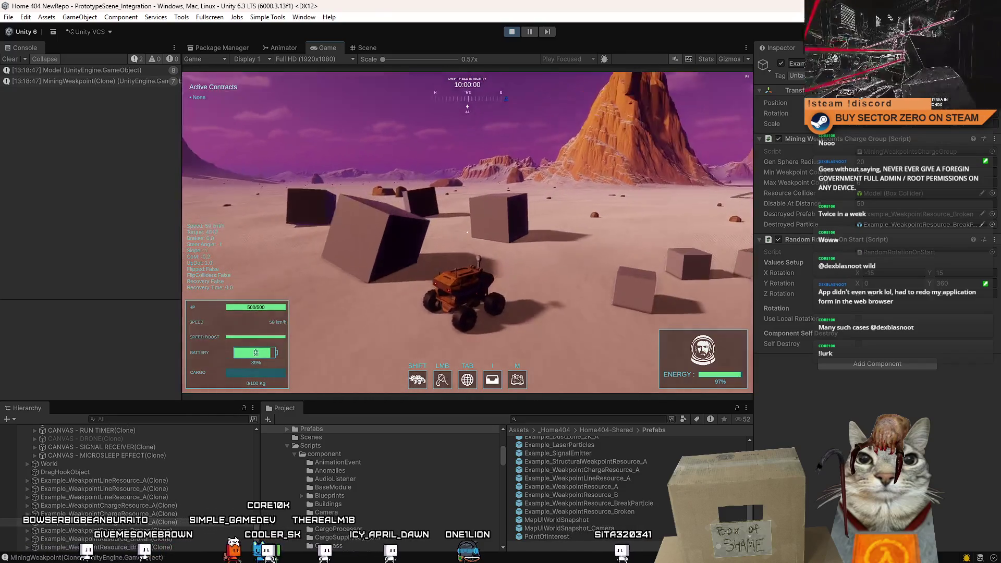
pyautogui.press('a')
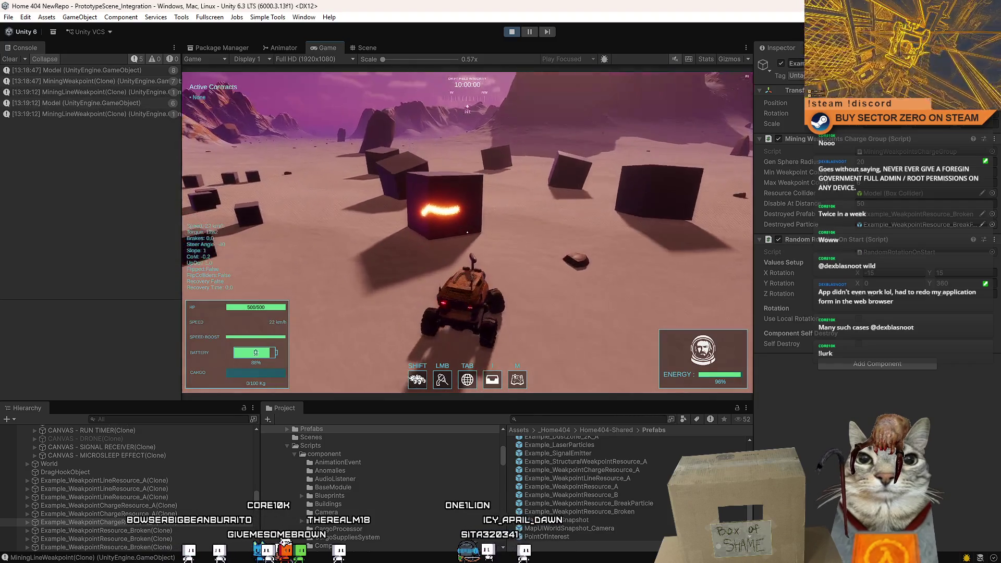
pyautogui.press('s')
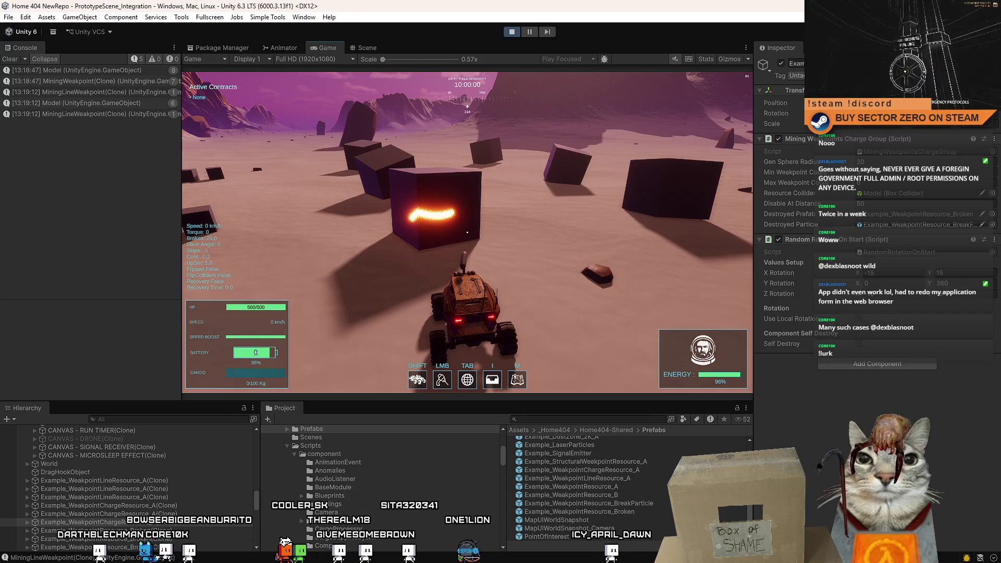
pyautogui.press('Escape')
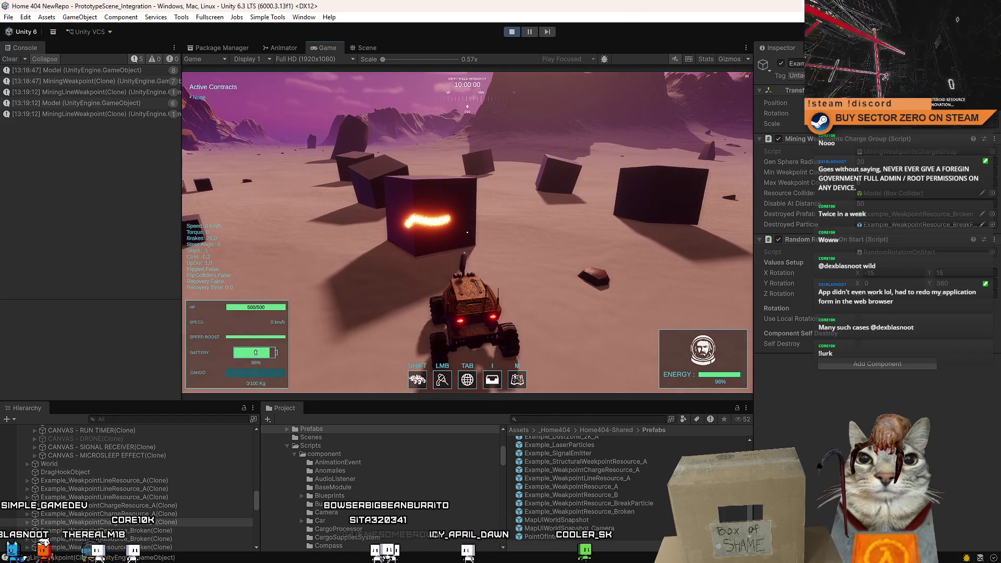
pyautogui.press('Escape')
# Search the Hierarchy for 'anomaly' and select all the matching objects.
pyautogui.click(140, 419)
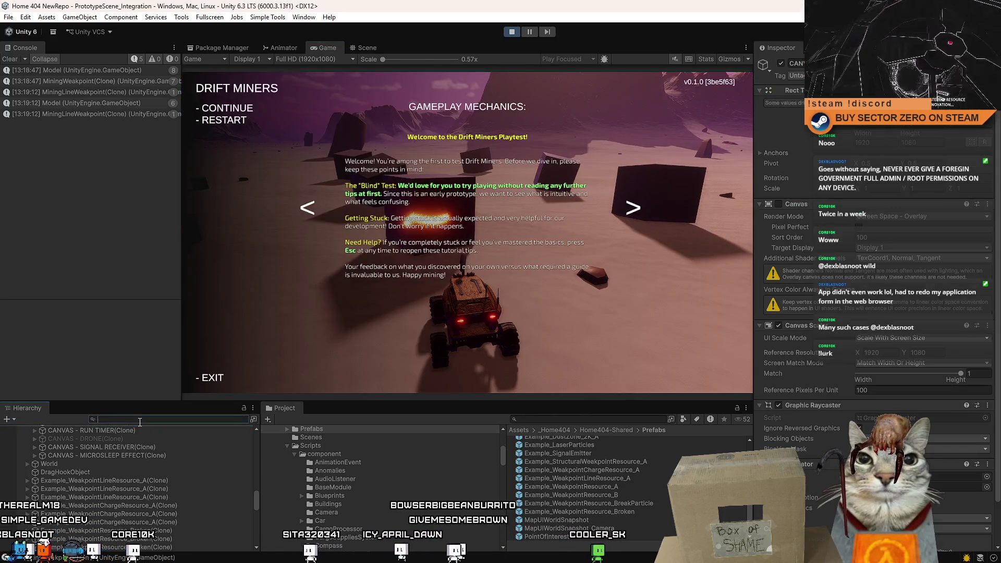
pyautogui.write('anomal')
pyautogui.write('y')
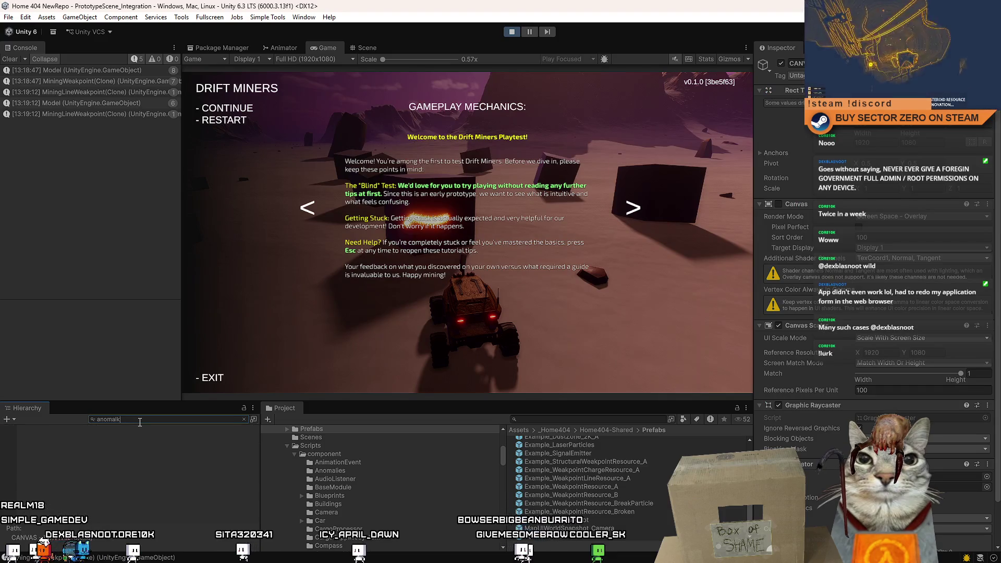
pyautogui.click(126, 436)
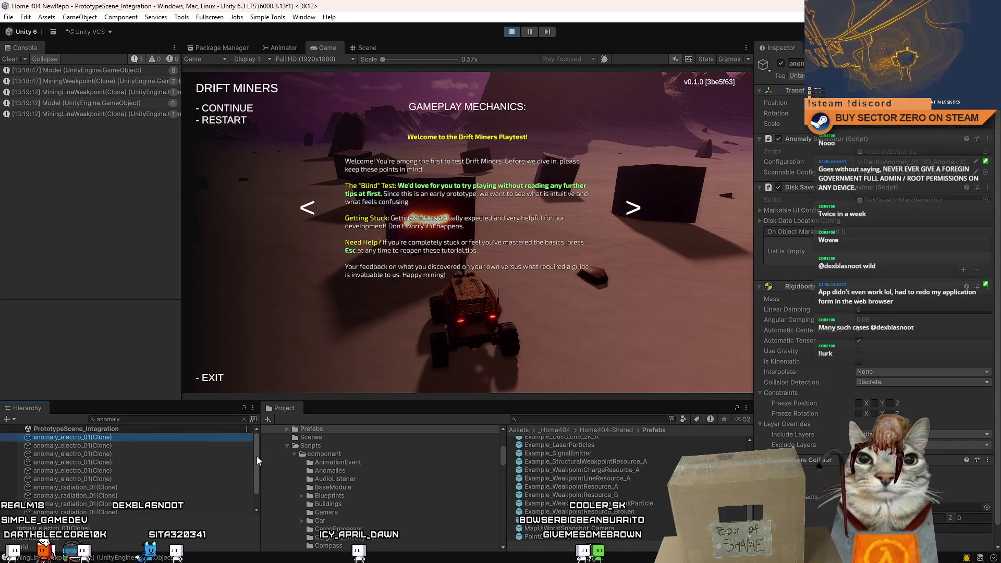
pyautogui.click(148, 512)
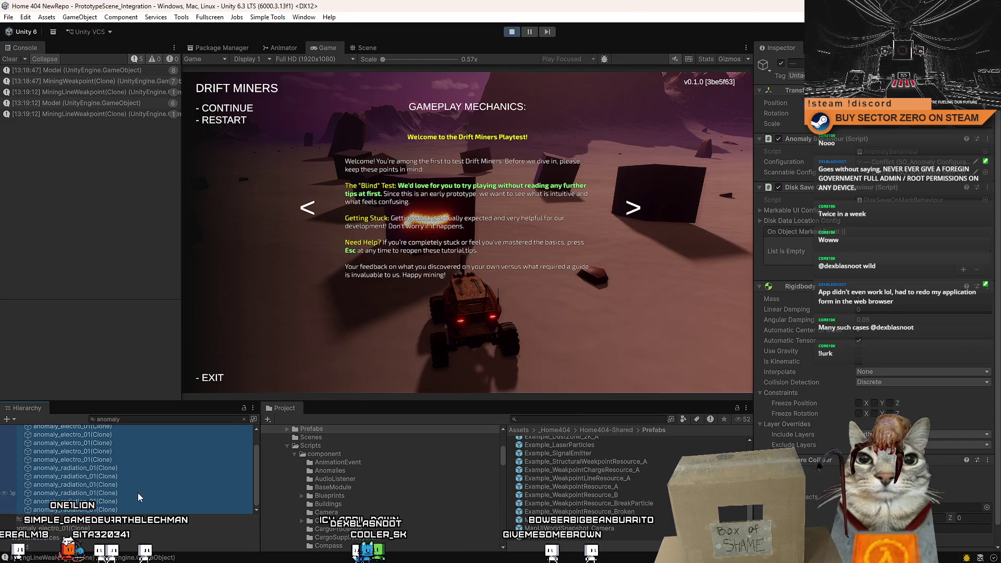
pyautogui.click(148, 421)
# Clear the search, resume play and fire the laser along the cube's line weakpoint.
pyautogui.press('Escape')
pyautogui.click(249, 192)
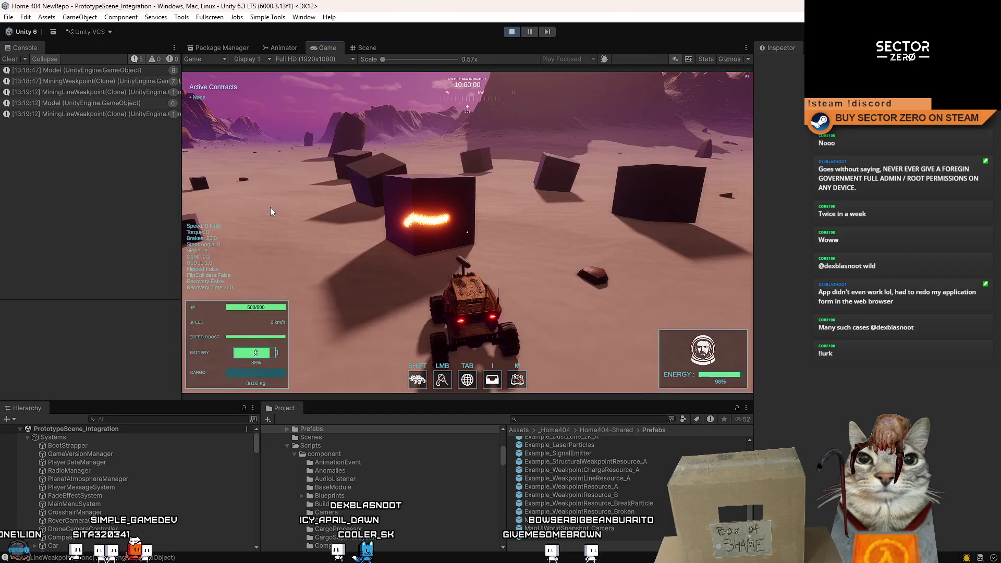
pyautogui.click(255, 352)
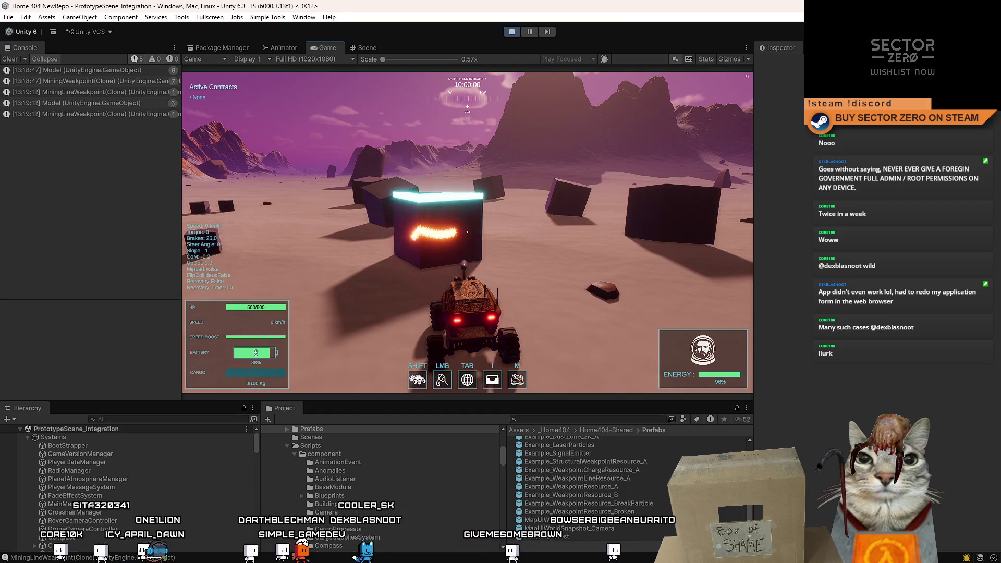
pyautogui.press('w')
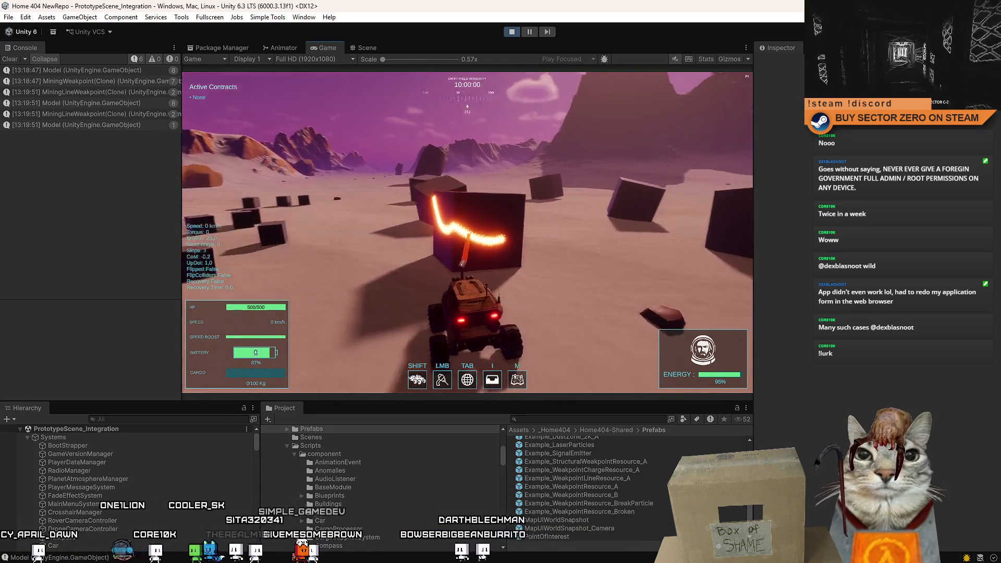
# Steer along the line weakpoint until the cube breaks, then fire at the next cube.
pyautogui.press('w')
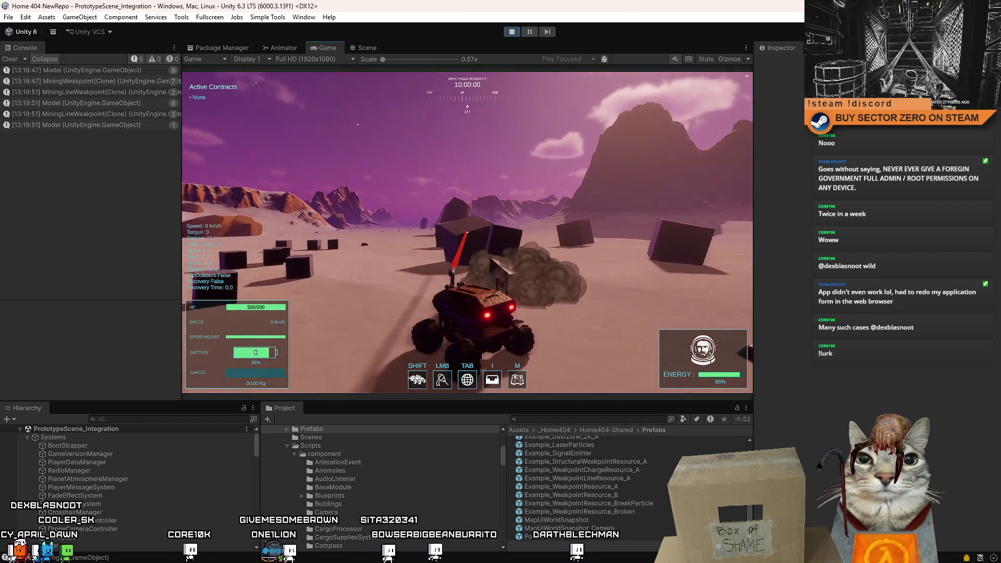
pyautogui.press('w')
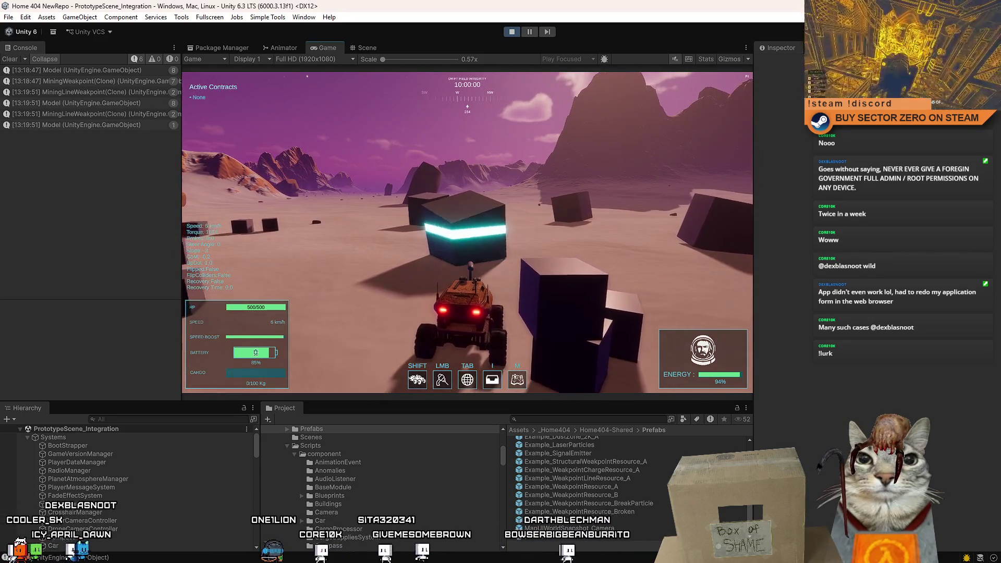
pyautogui.click(467, 232)
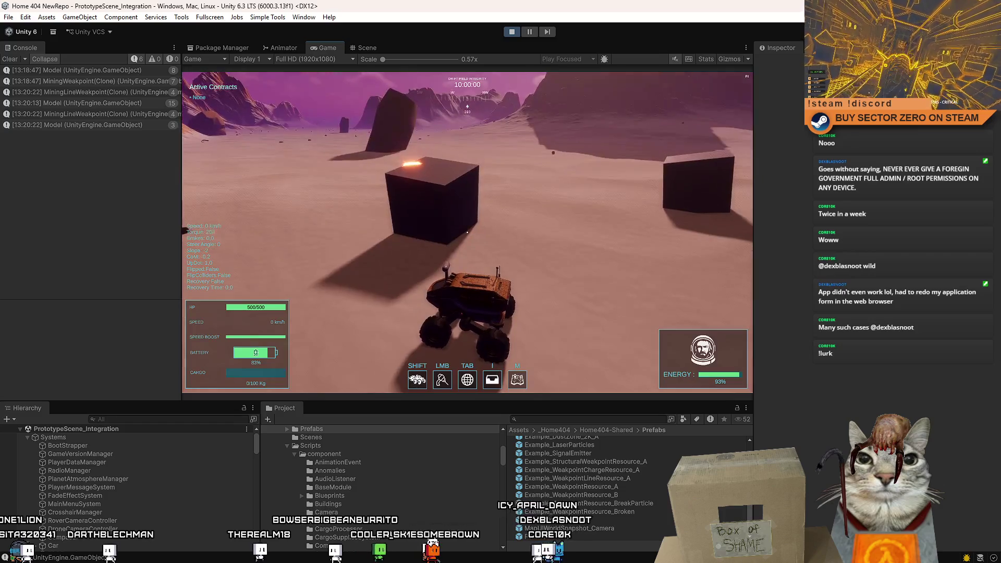
# Drive the rover forward and right, brake at the cube ahead, then reverse and swing around.
pyautogui.press('w')
pyautogui.press('d')
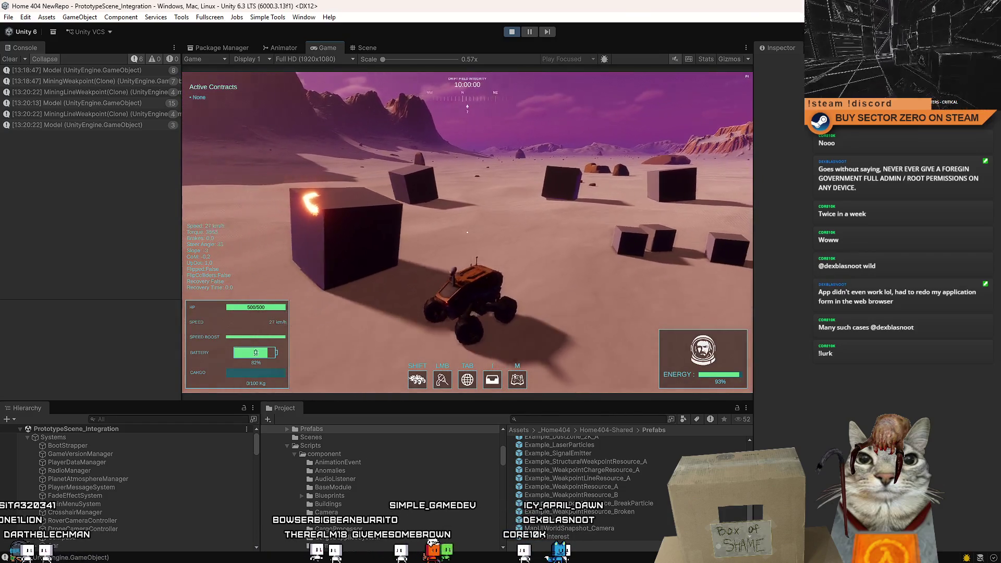
pyautogui.press('s')
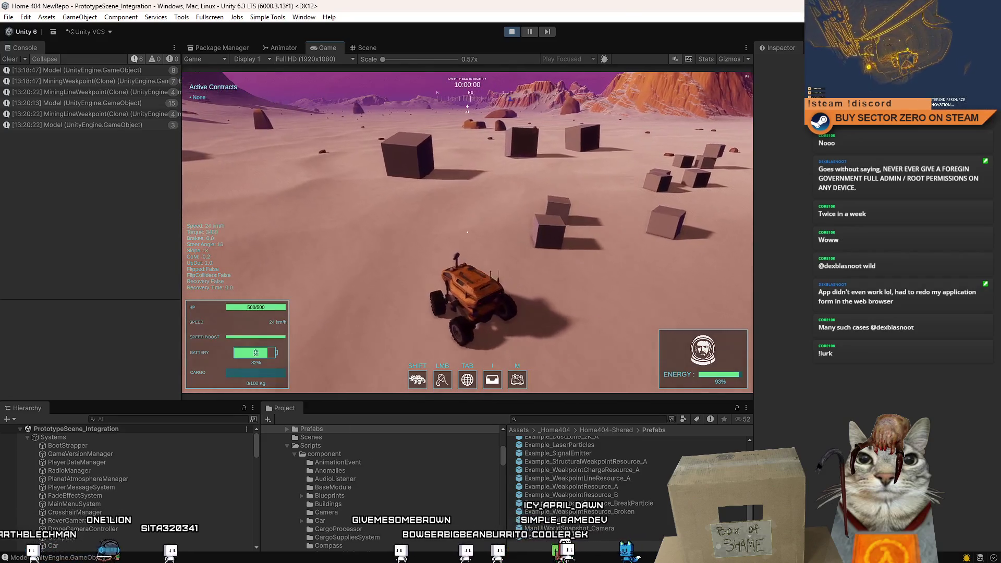
pyautogui.press('s')
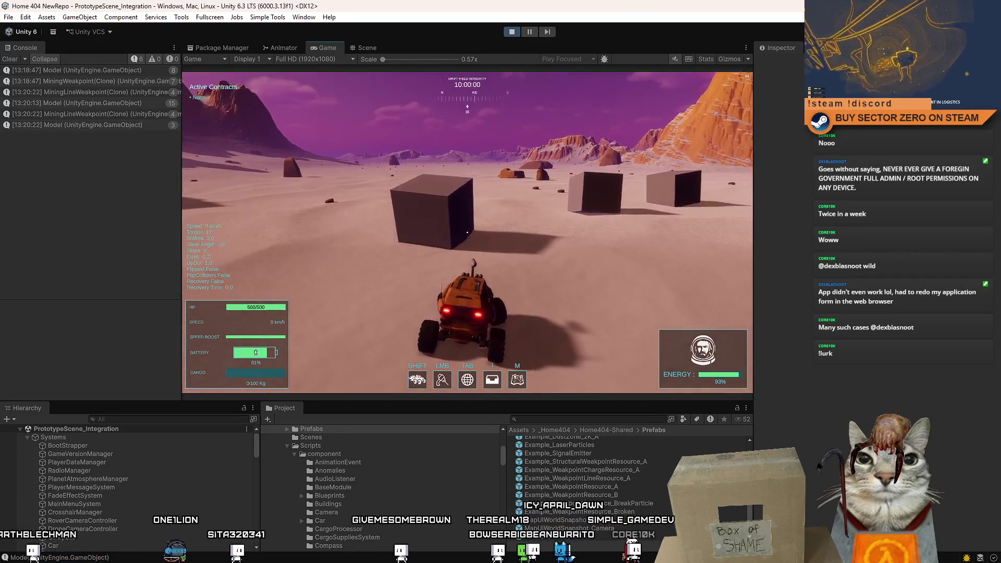
pyautogui.press('s')
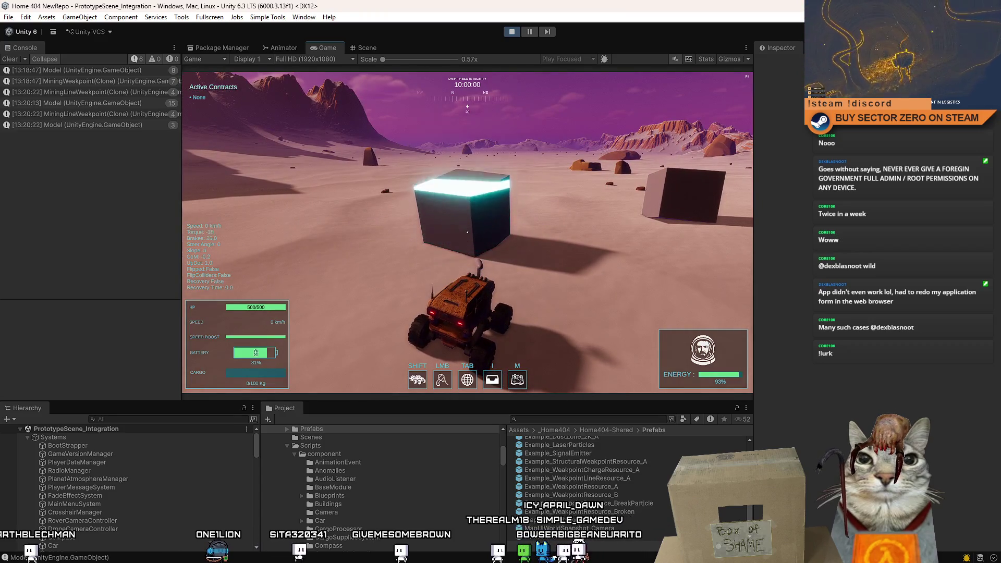
pyautogui.press('a')
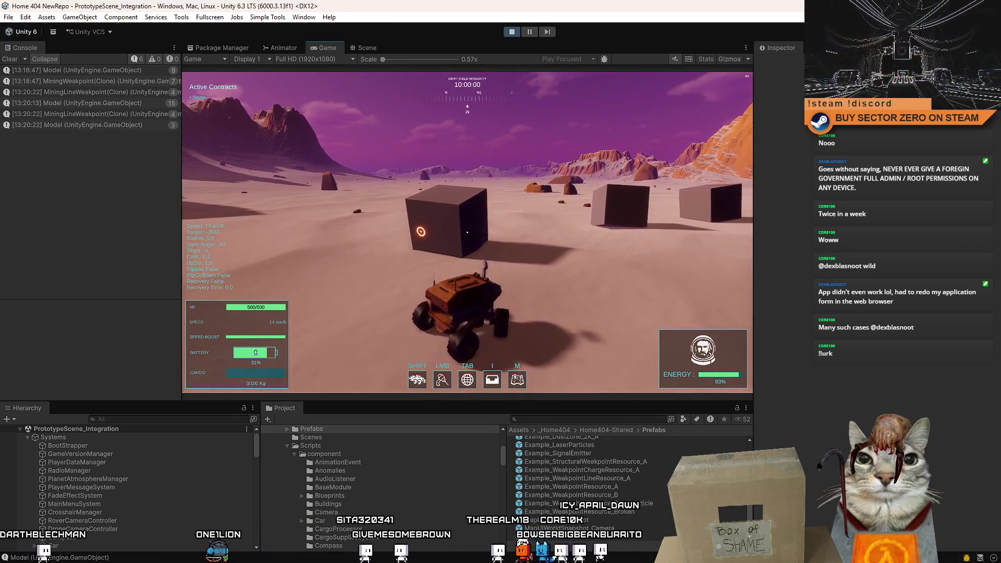
pyautogui.press('s')
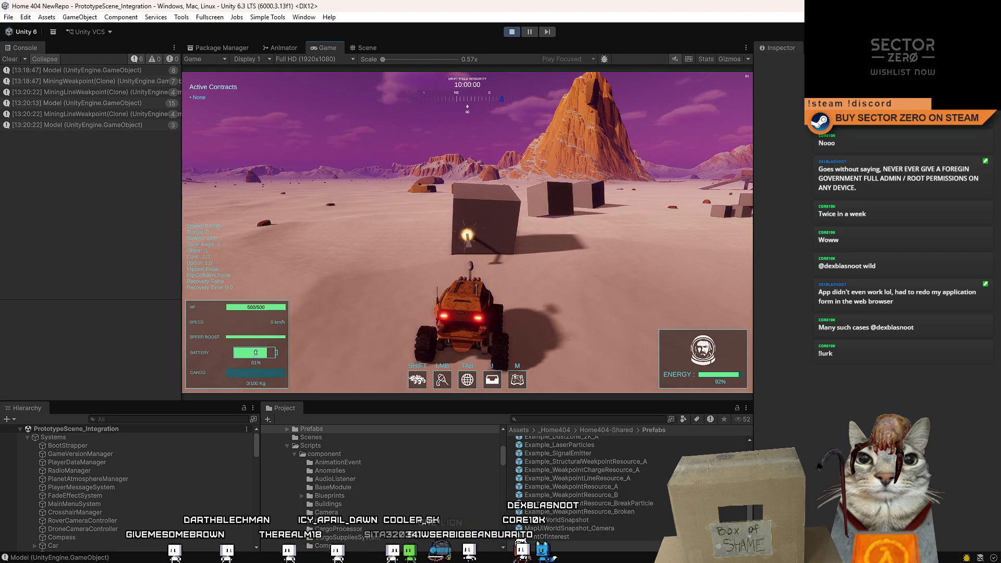
# Circle the weakpoint cube with the rover, braking beside it, then pause the game with Esc.
pyautogui.press('w')
pyautogui.press('a')
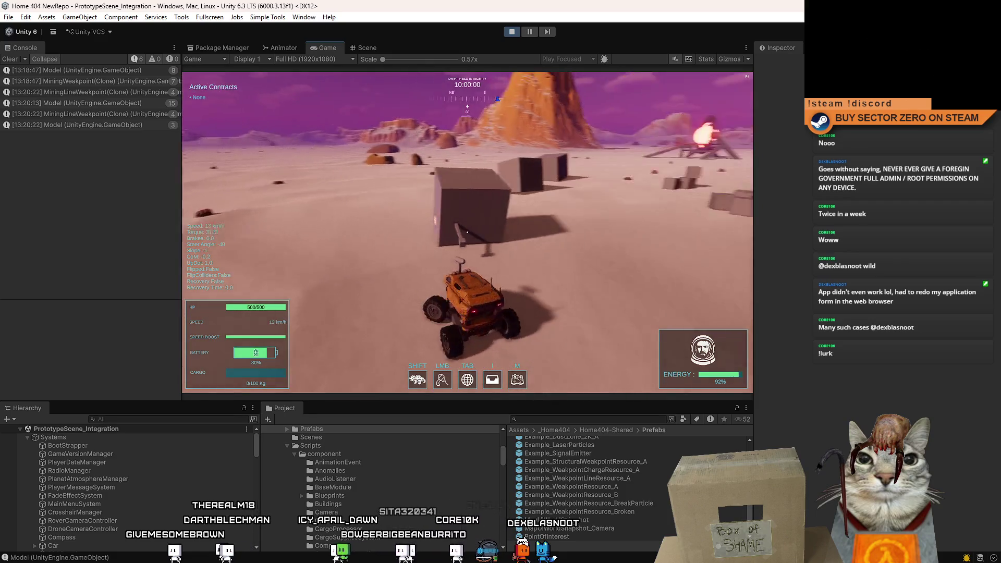
pyautogui.press('d')
pyautogui.press('s')
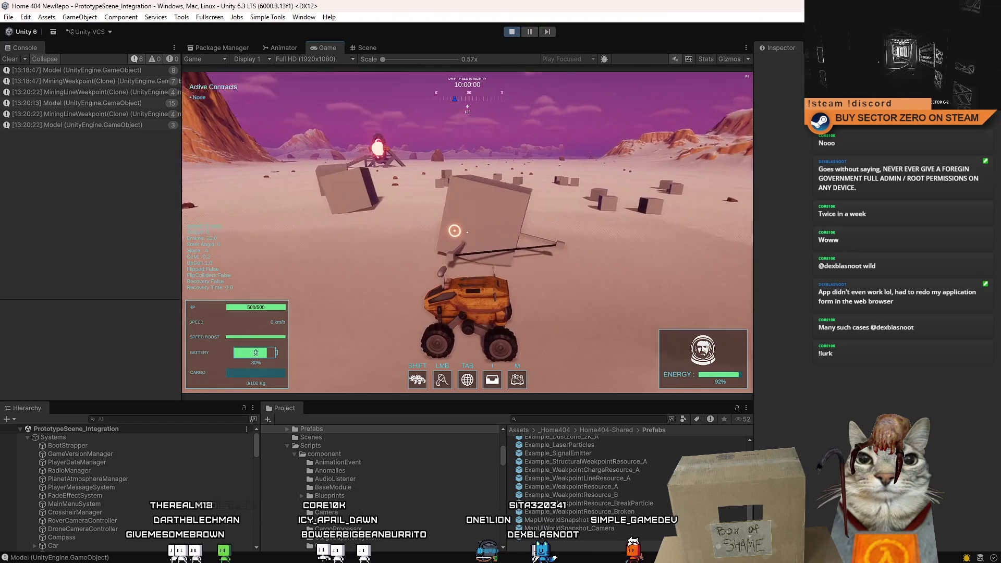
pyautogui.press('w')
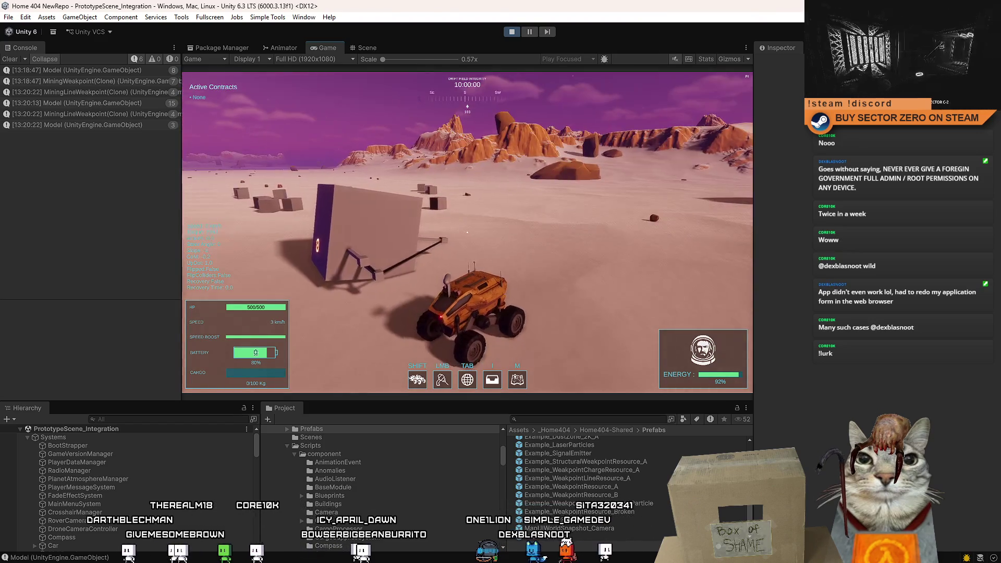
pyautogui.press('s')
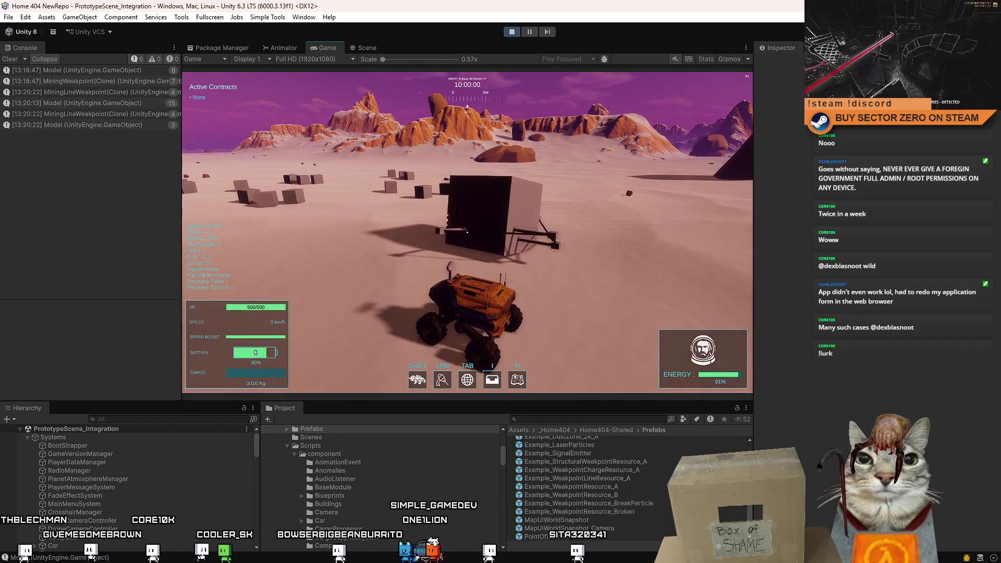
pyautogui.press('w')
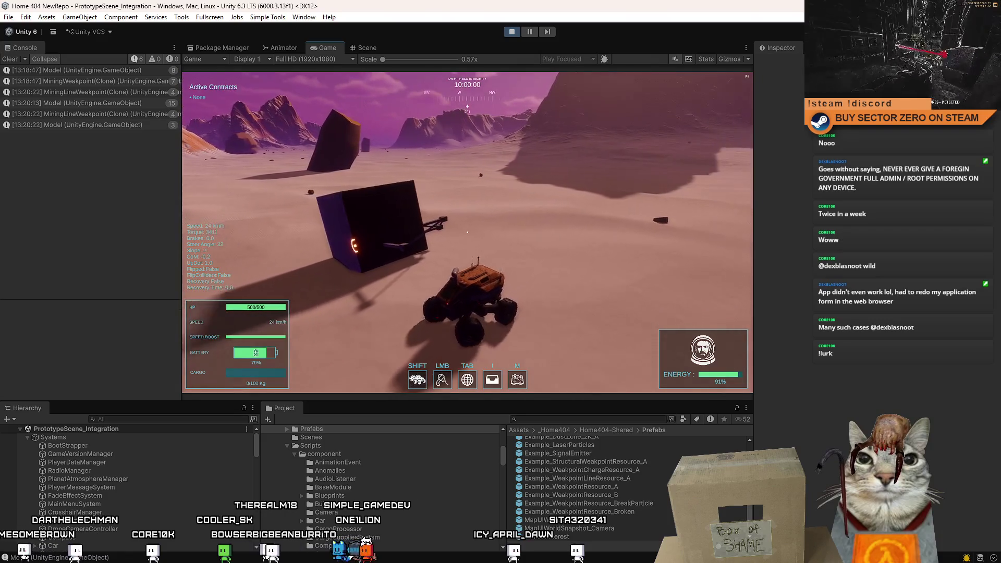
pyautogui.press('s')
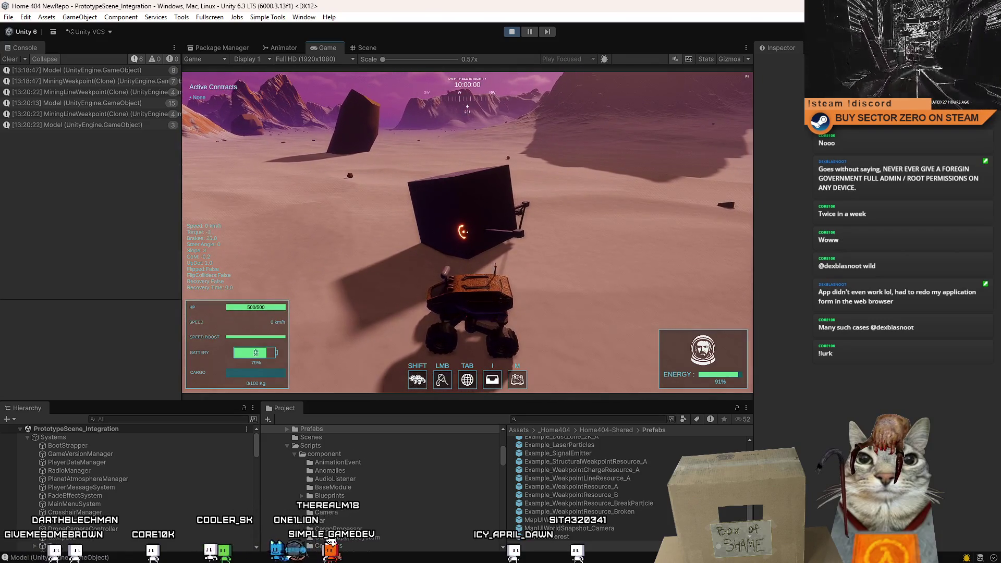
pyautogui.press('Escape')
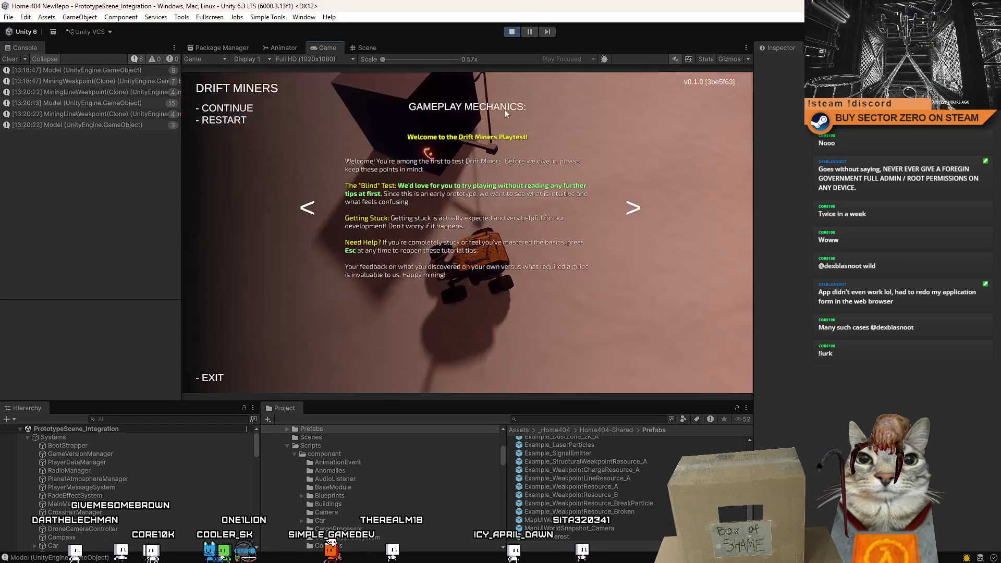
# Freeze the running game and switch to the Scene view, flying toward the dark cube.
pyautogui.press('Escape')
pyautogui.click(529, 31)
pyautogui.click(374, 49)
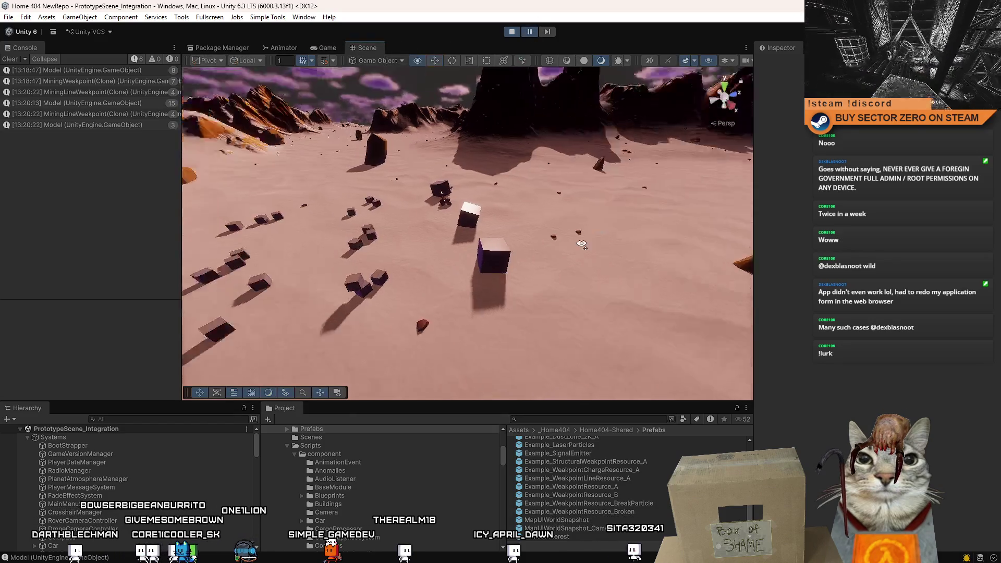
pyautogui.press('w')
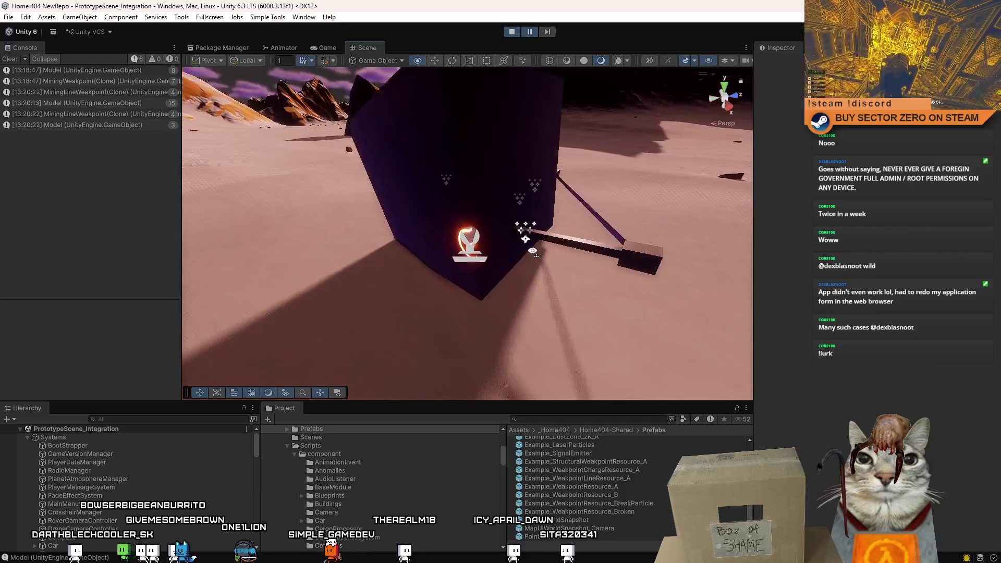
# Select the dark cube's weakpoint Decal Projector, frame it with F, orbit closer, and enable the rotate tool.
pyautogui.click(521, 245)
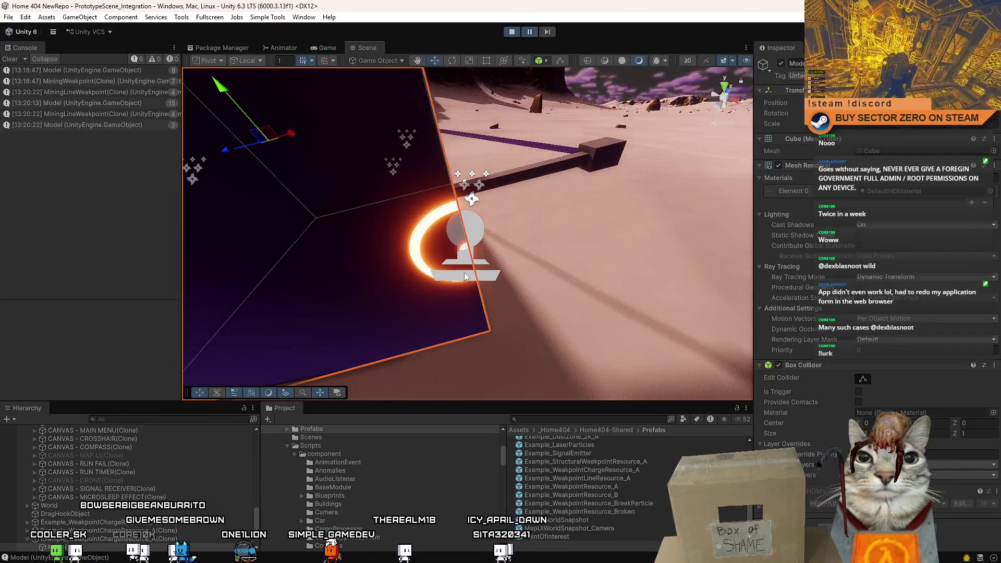
pyautogui.click(464, 272)
pyautogui.press('f')
pyautogui.moveTo(452, 252); pyautogui.dragTo(502, 266)
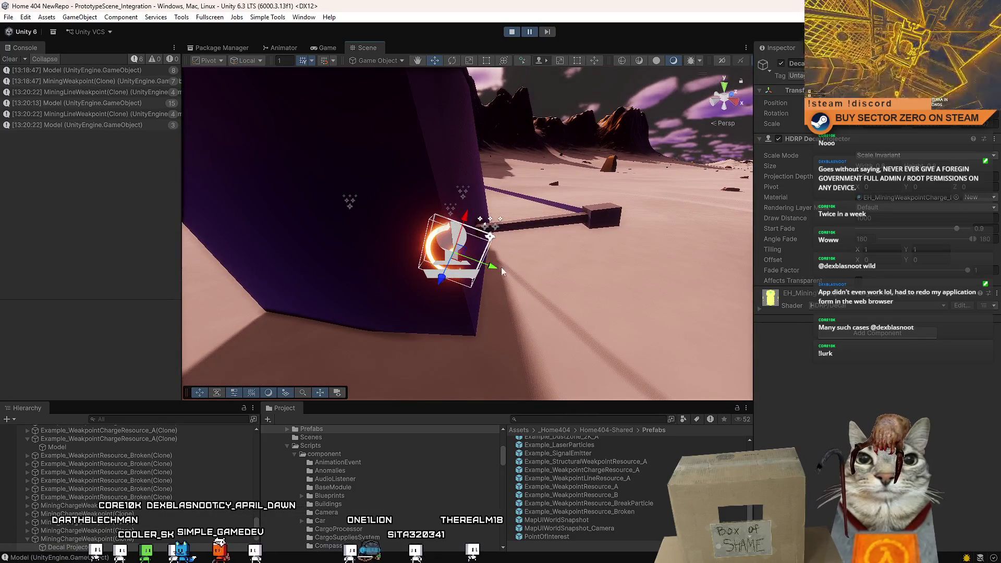
pyautogui.moveTo(464, 235); pyautogui.dragTo(385, 249)
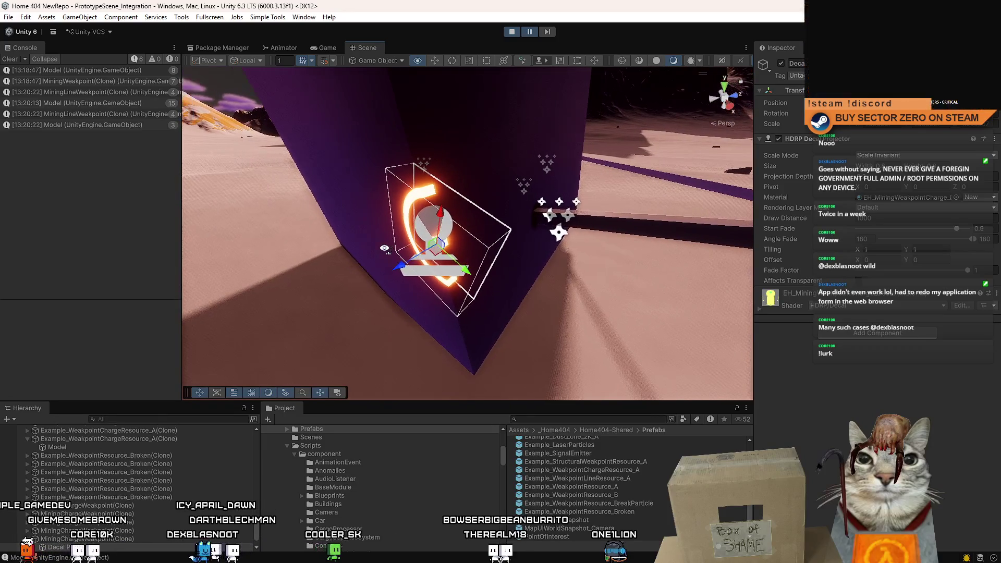
pyautogui.moveTo(599, 260); pyautogui.dragTo(557, 270)
pyautogui.press('e')
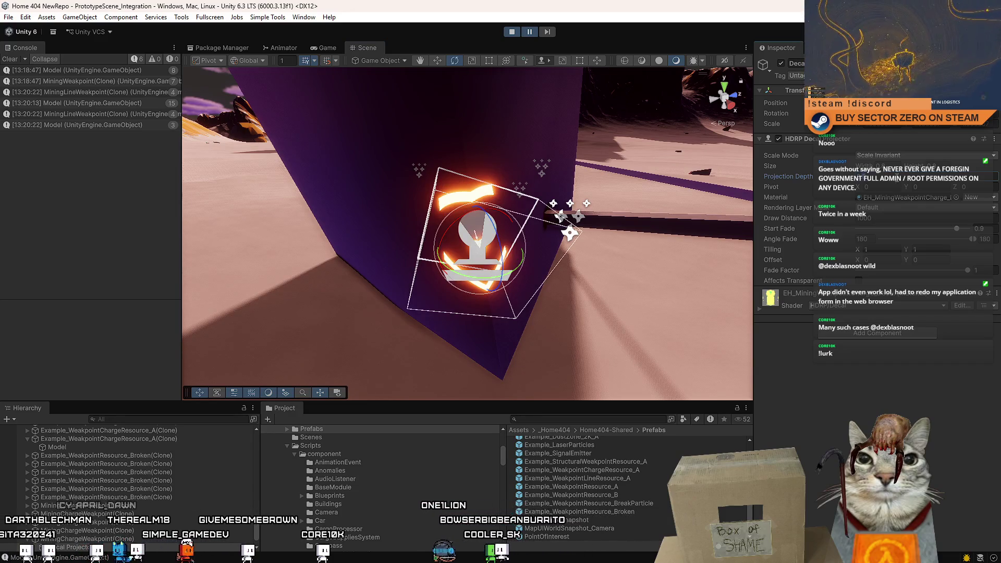
pyautogui.click(502, 136)
# Reselect the Decal Projector and check its glow in the Game view before returning to Scene.
pyautogui.moveTo(502, 136); pyautogui.dragTo(524, 232)
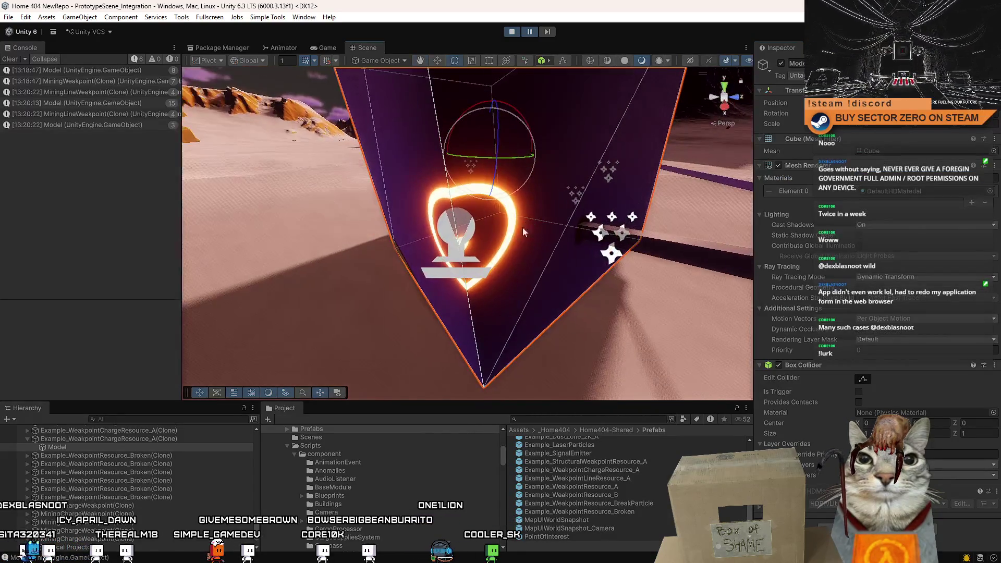
pyautogui.click(452, 252)
pyautogui.click(328, 48)
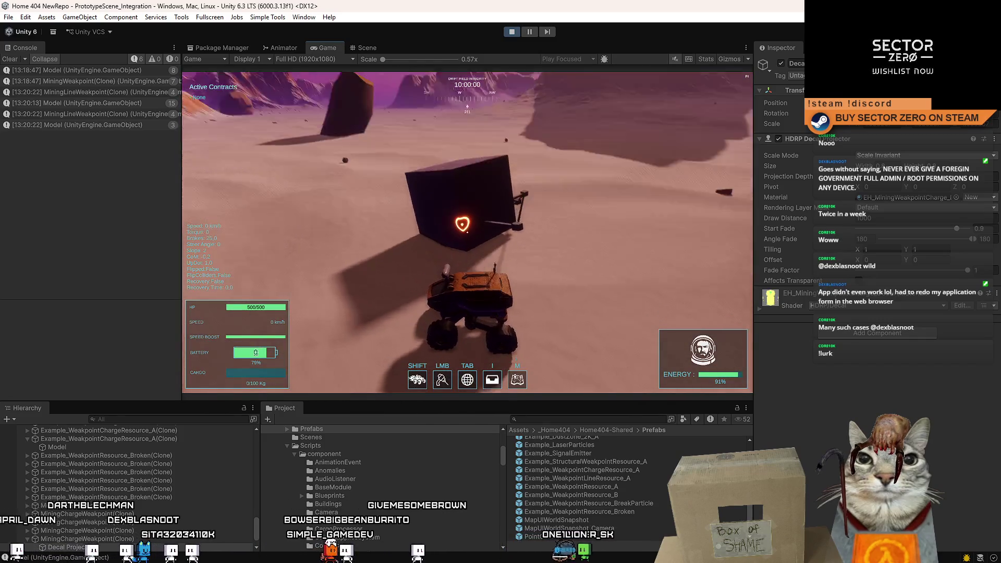
pyautogui.press('Escape')
pyautogui.click(375, 48)
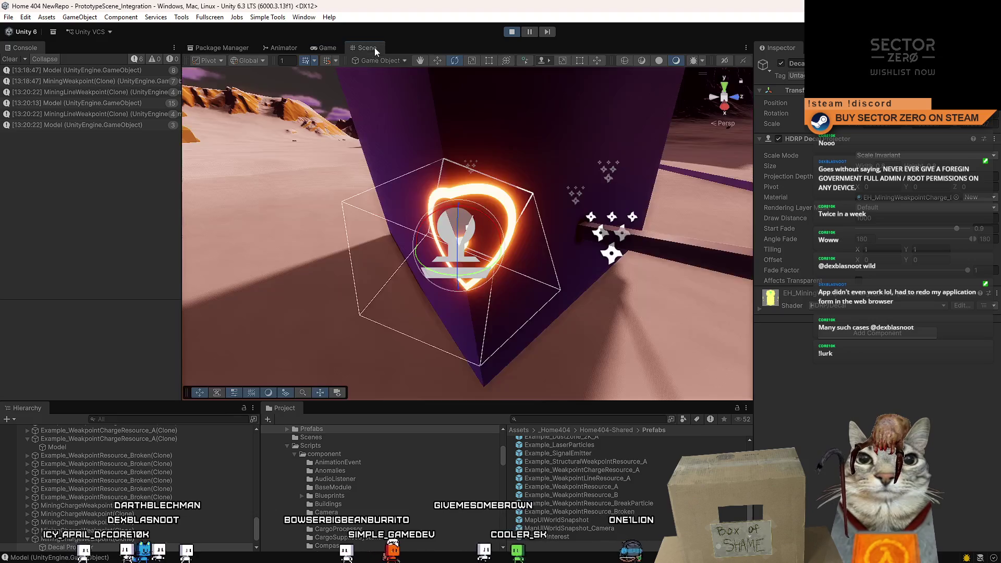
# Reposition the weakpoint decal on the cube face with the move tool, orbiting to verify placement.
pyautogui.moveTo(510, 295); pyautogui.dragTo(504, 280)
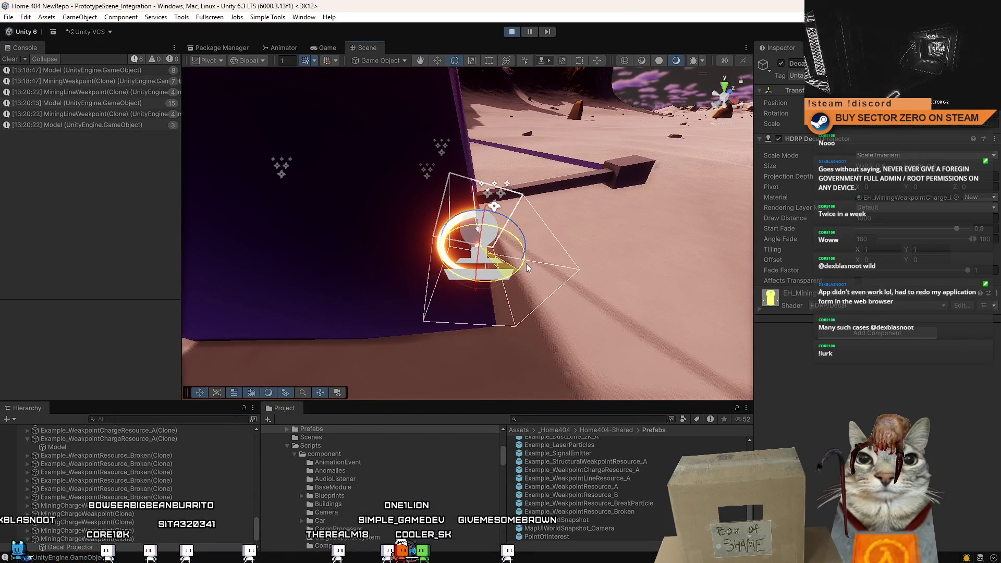
pyautogui.moveTo(583, 275); pyautogui.dragTo(447, 189)
pyautogui.press('w')
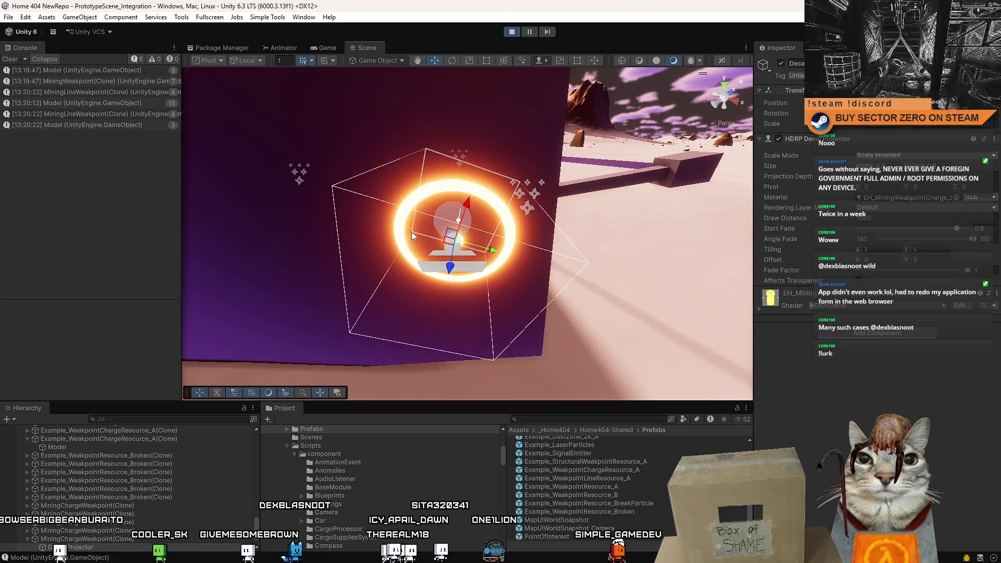
pyautogui.moveTo(516, 185); pyautogui.dragTo(447, 227)
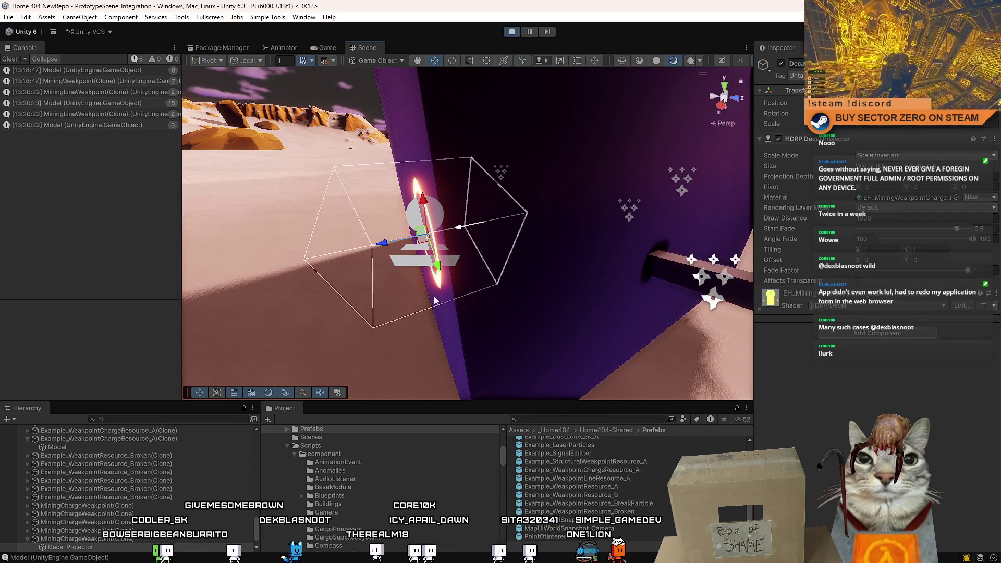
pyautogui.moveTo(524, 310); pyautogui.dragTo(608, 262)
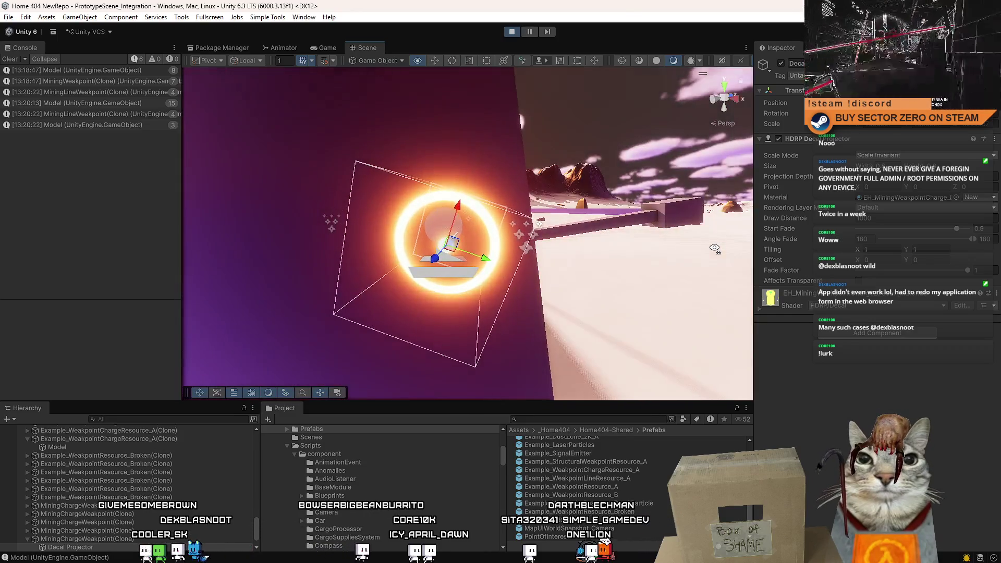
pyautogui.moveTo(714, 248); pyautogui.dragTo(539, 207)
pyautogui.moveTo(599, 226); pyautogui.dragTo(652, 308)
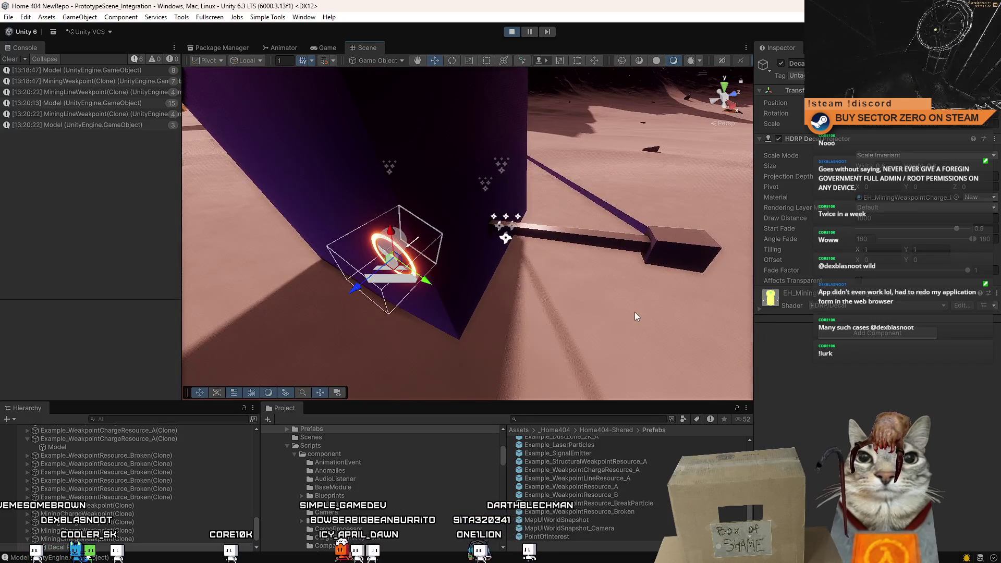
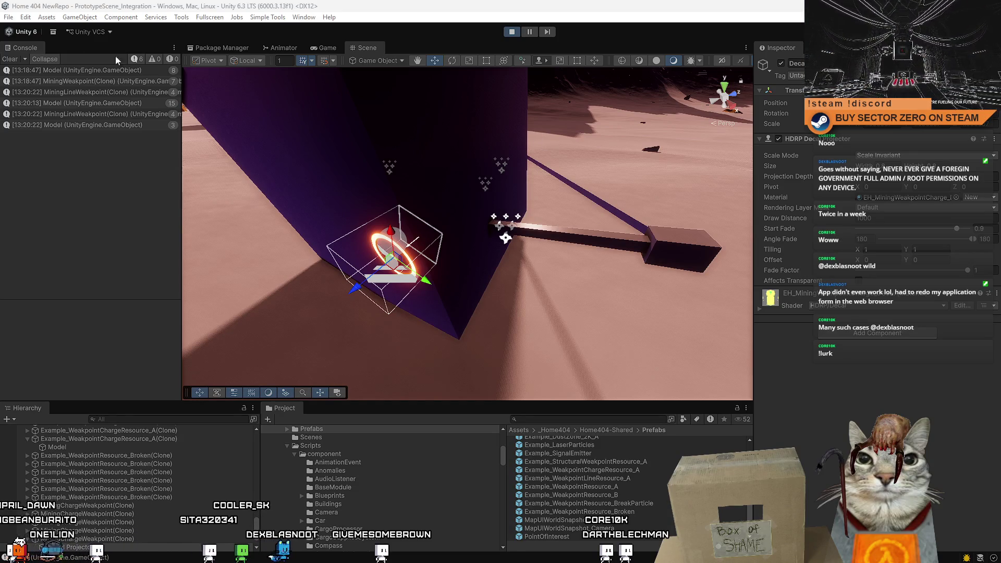
# Drive the rover to a cube and charge its orange weakpoint ring, lighting the cube cyan.
pyautogui.click(337, 45)
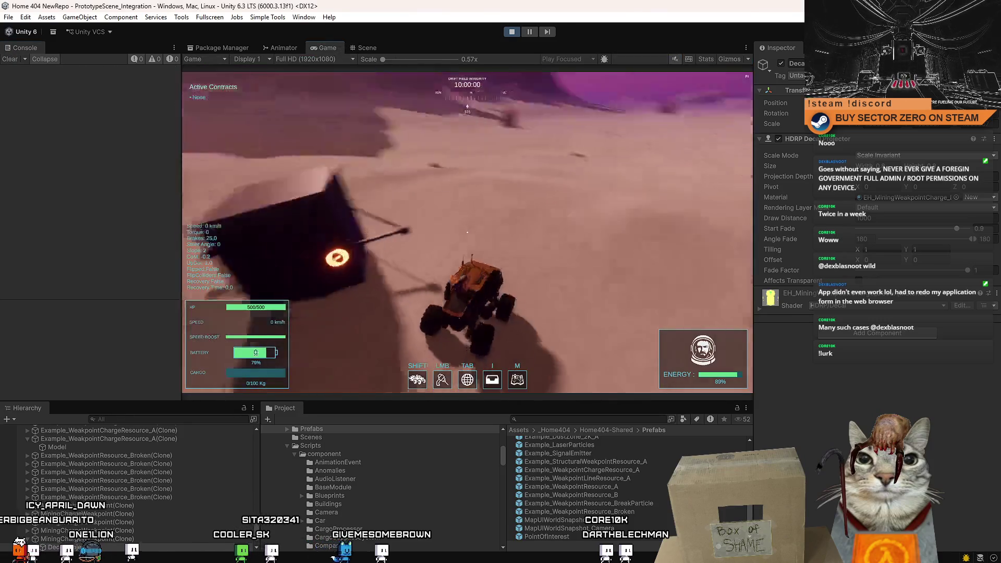
pyautogui.press('w')
pyautogui.press('d')
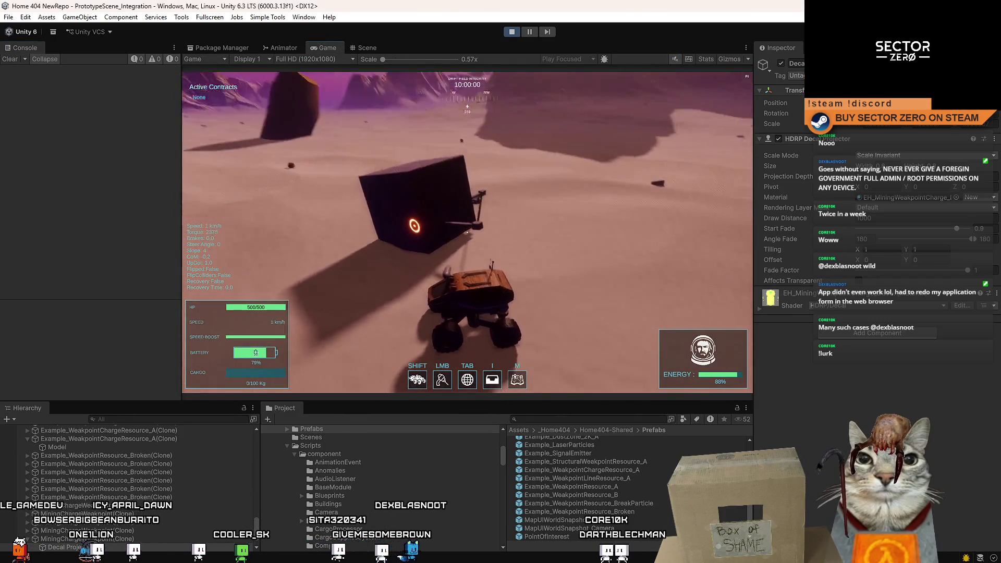
pyautogui.press('space')
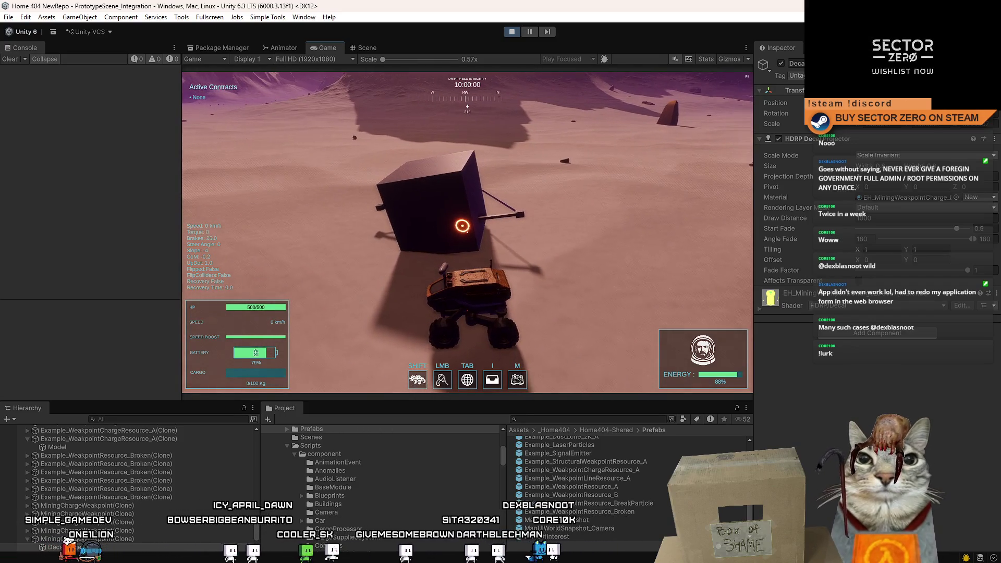
pyautogui.click(468, 232)
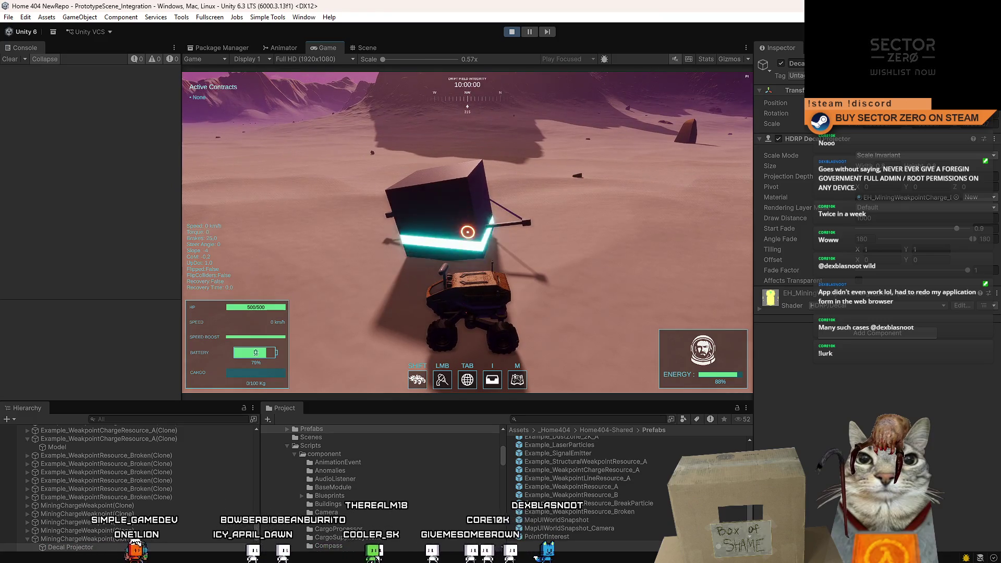
# Drive on from the cube, steering right and left and braking hard at the end.
pyautogui.press('w')
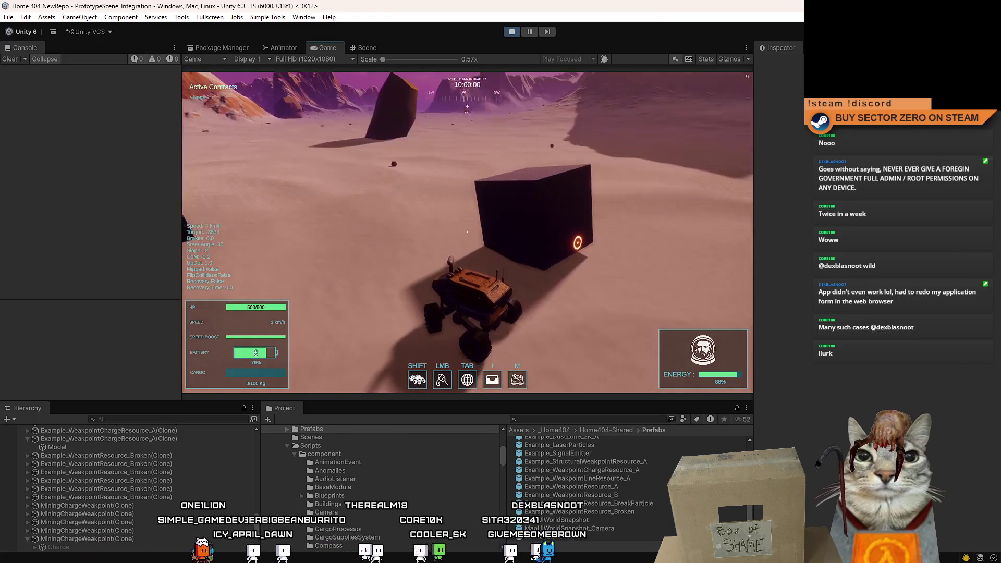
pyautogui.press('s')
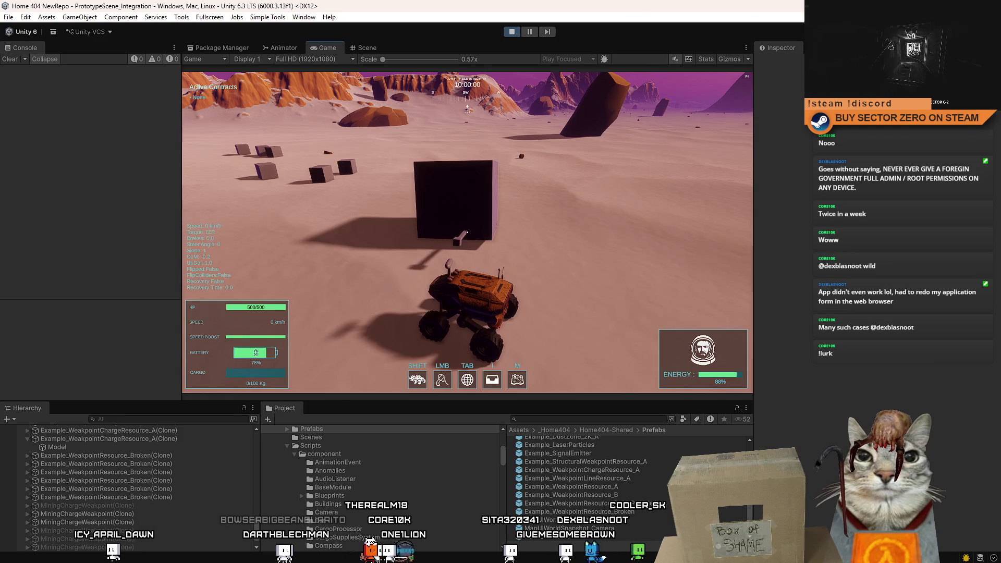
pyautogui.press('w')
pyautogui.press('d')
pyautogui.press('s')
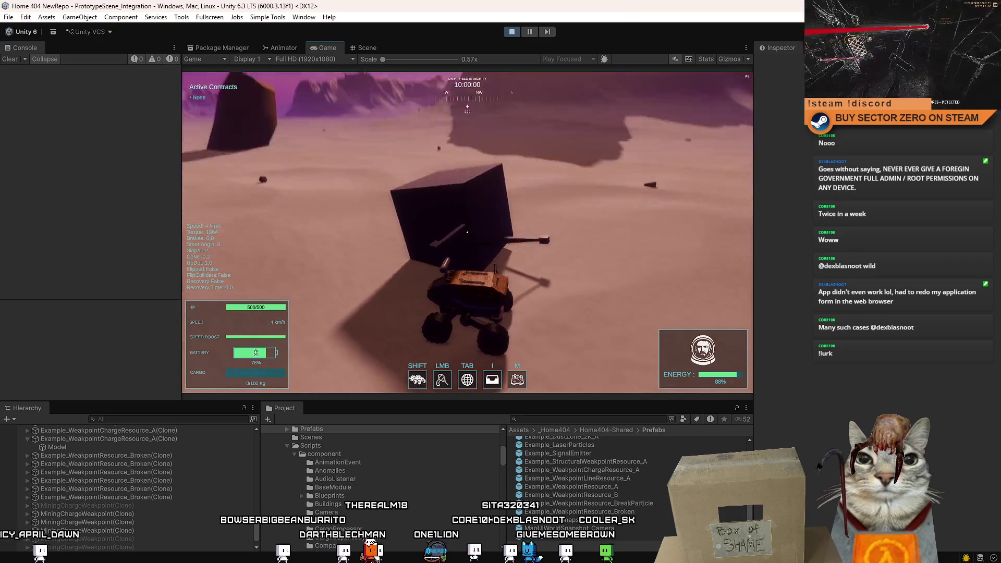
pyautogui.press('a')
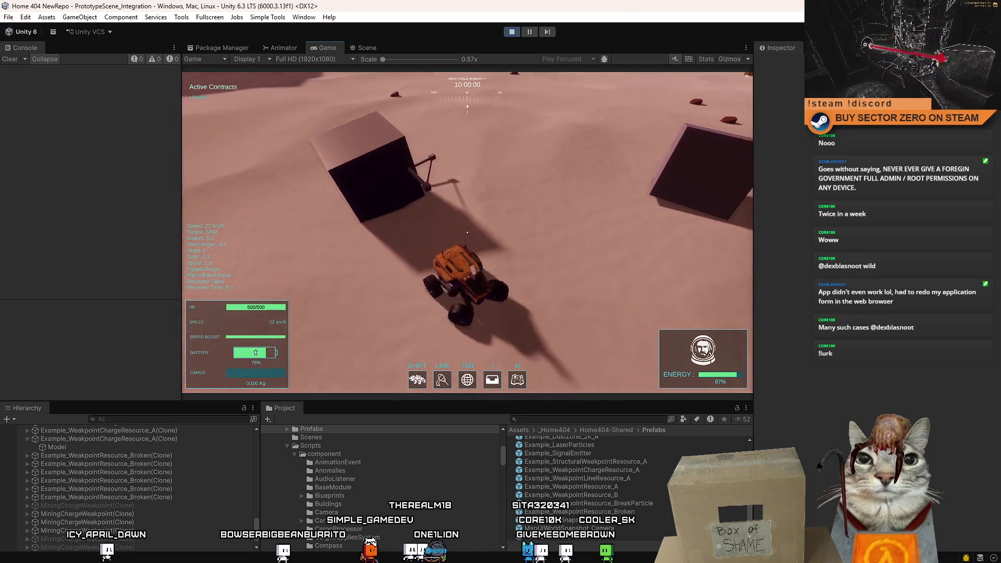
pyautogui.press('s')
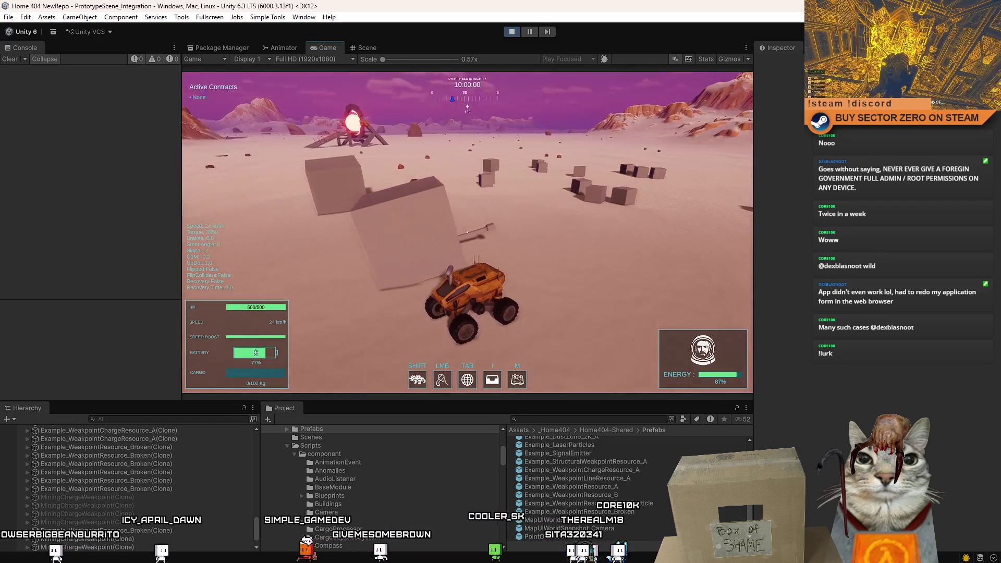
# Drive the rover right and southwest, stopping next to a cube.
pyautogui.press('d')
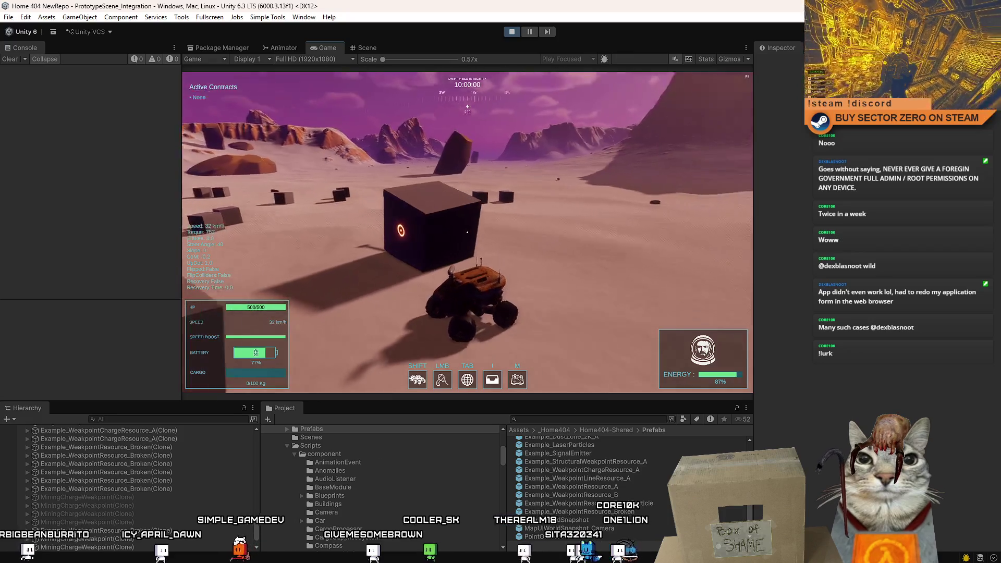
pyautogui.press('s')
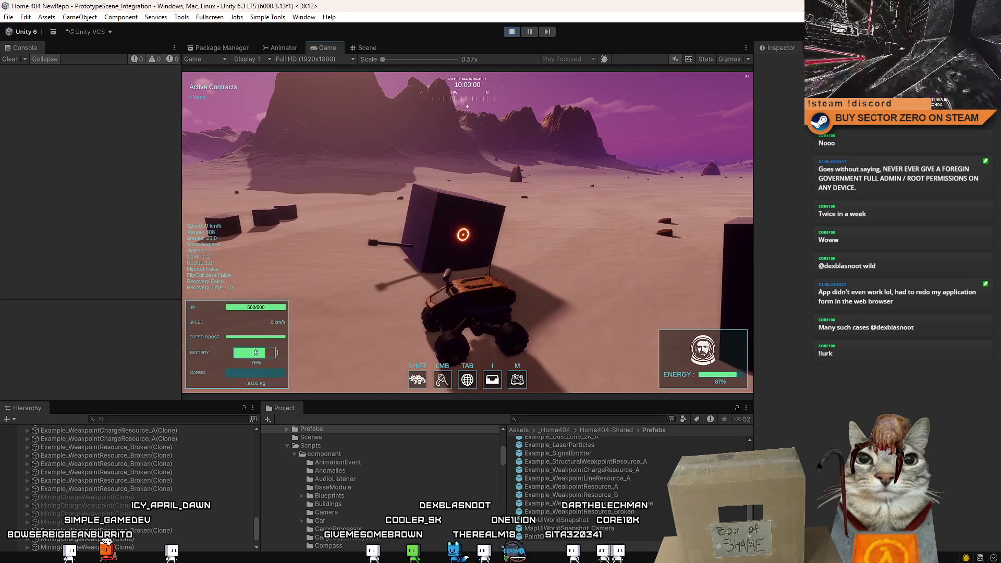
pyautogui.press('w')
pyautogui.press('d')
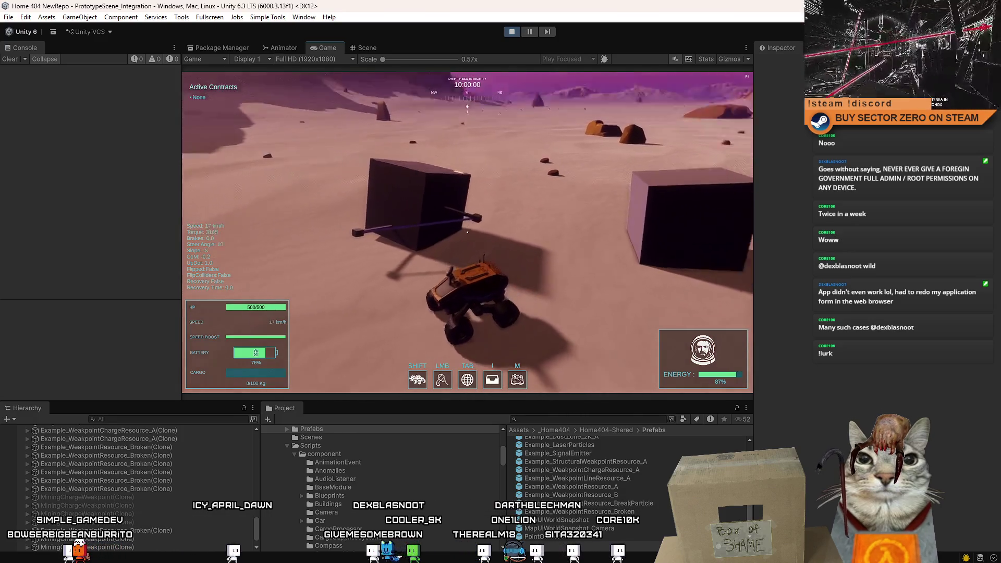
pyautogui.press('d')
pyautogui.press('d')
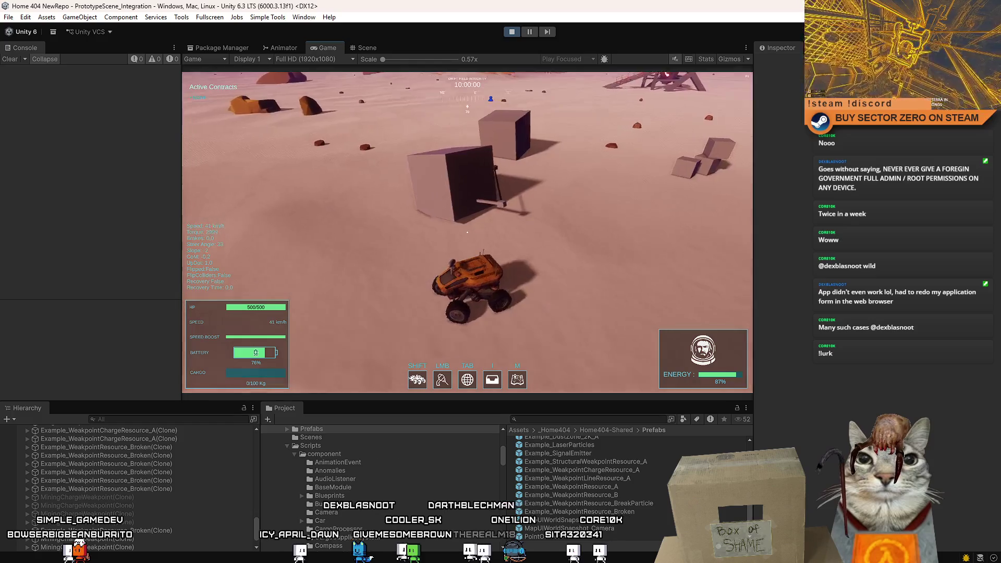
pyautogui.press('w')
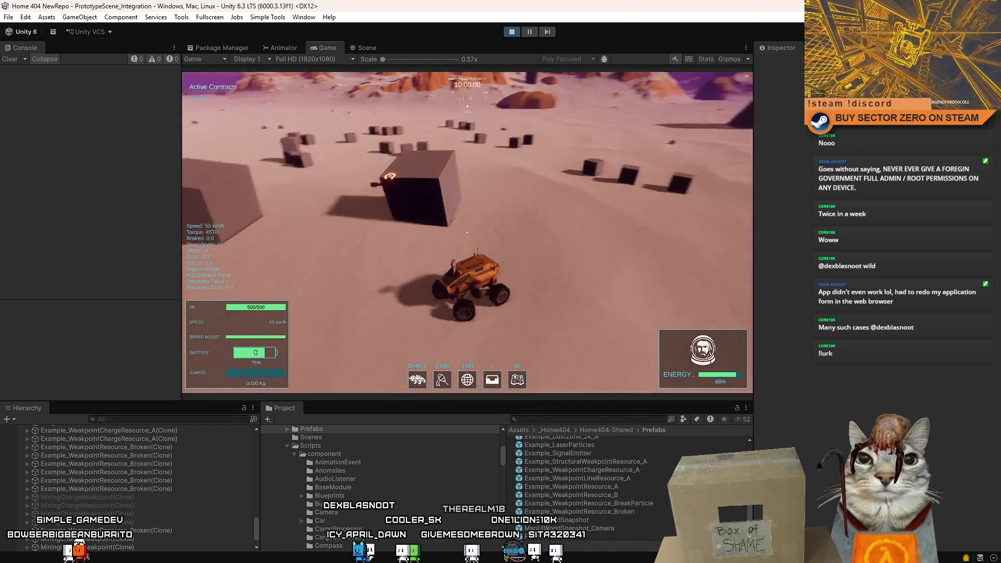
pyautogui.press('w')
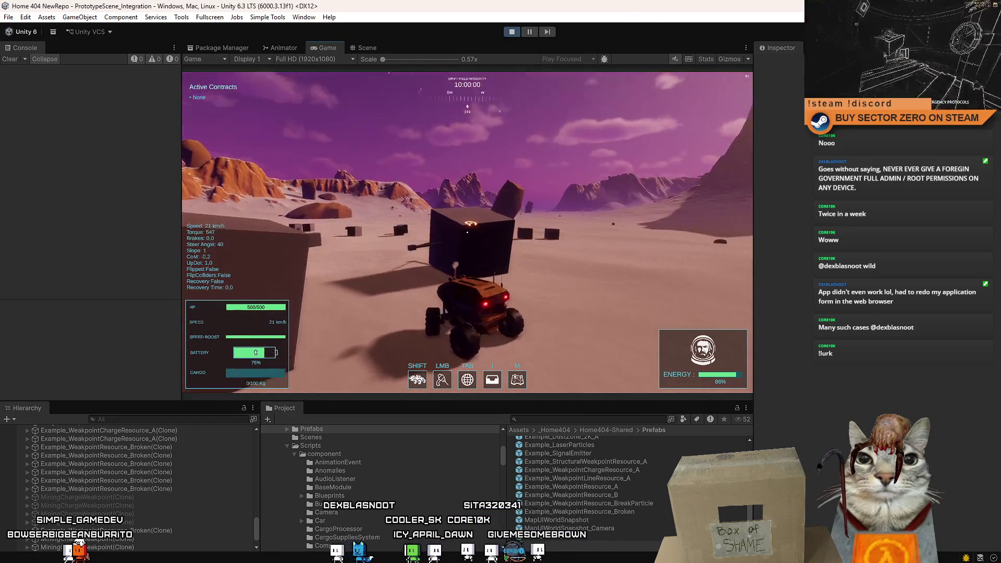
pyautogui.press('s')
# Reverse away from the cube, swing around, and approach it again slowly.
pyautogui.press('d')
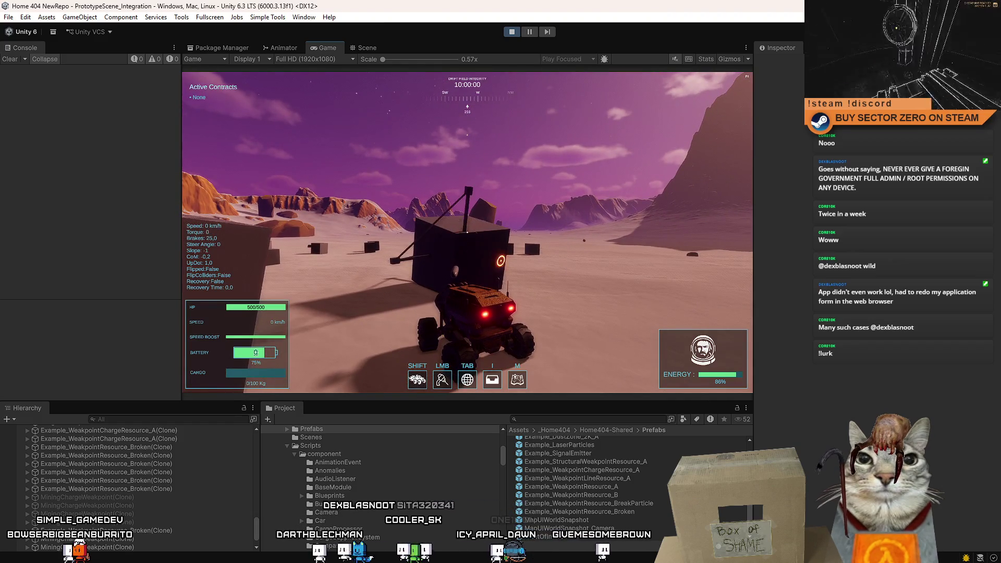
pyautogui.press('s')
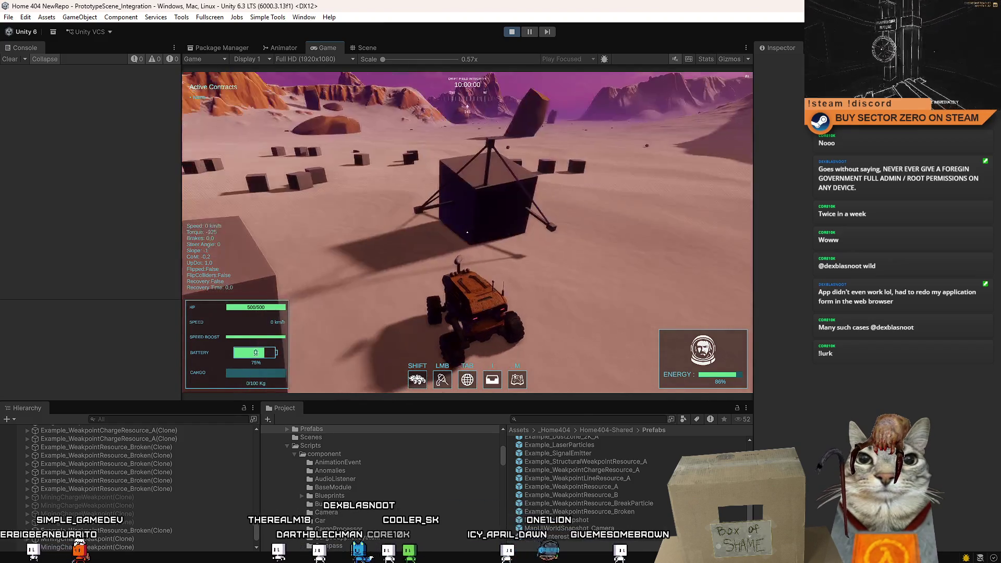
pyautogui.press('space')
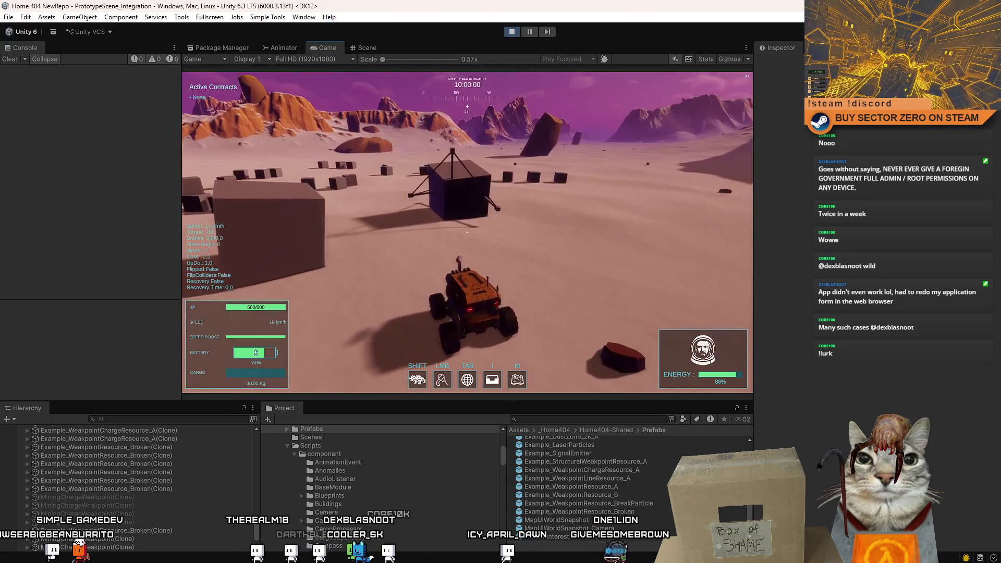
pyautogui.press('a')
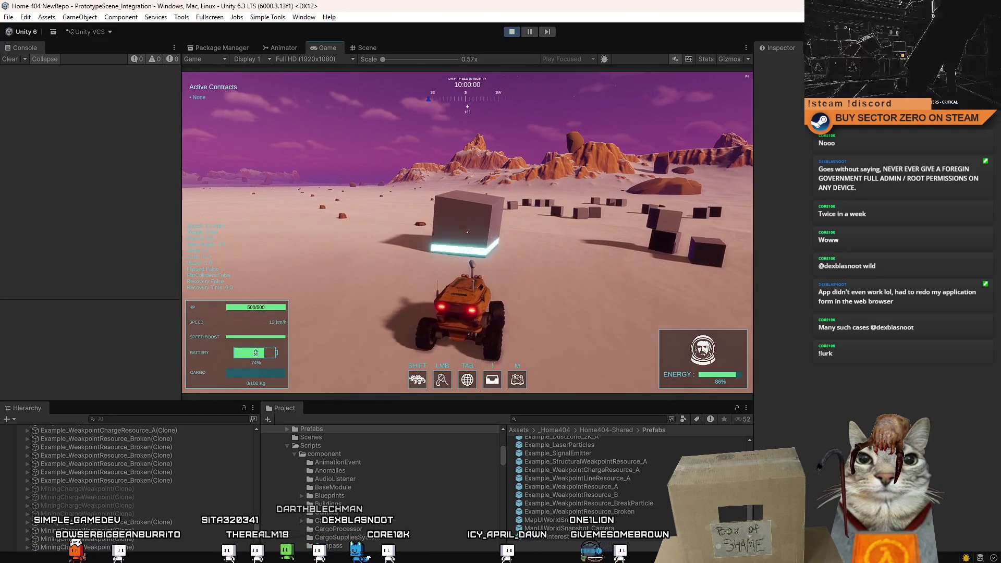
pyautogui.press('w')
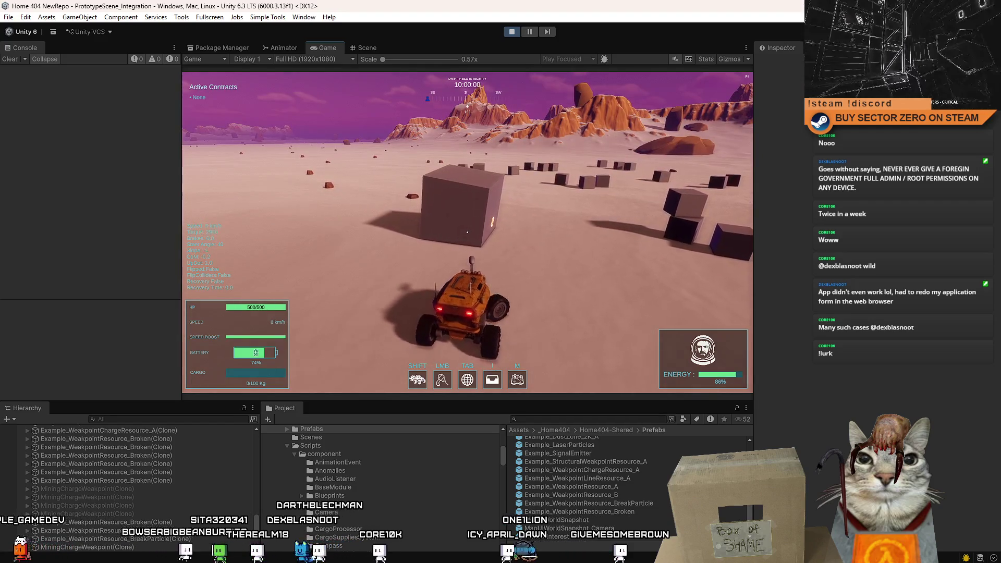
pyautogui.press('space')
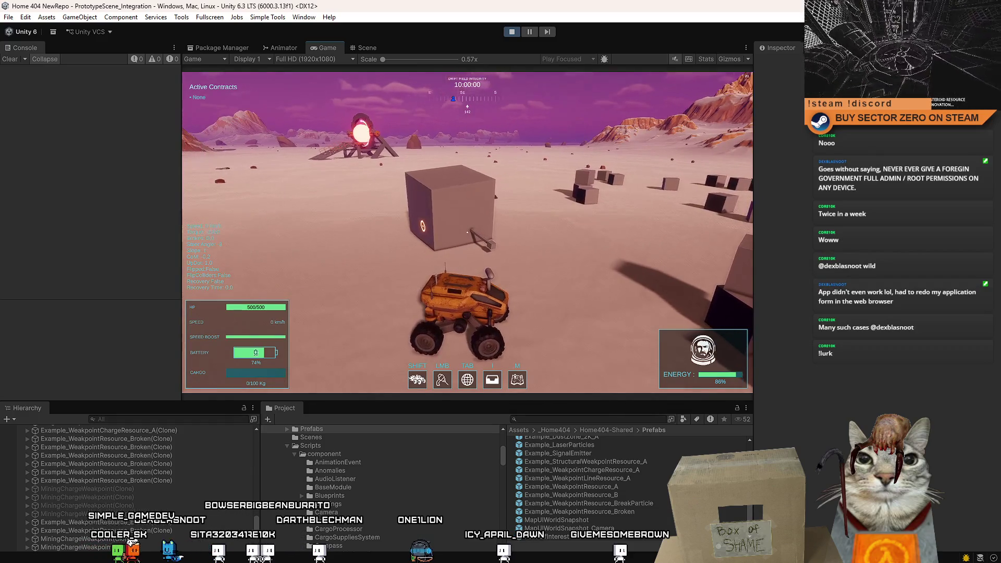
# Turn to face the cube, stop beside it, then accelerate away to the right.
pyautogui.press('w')
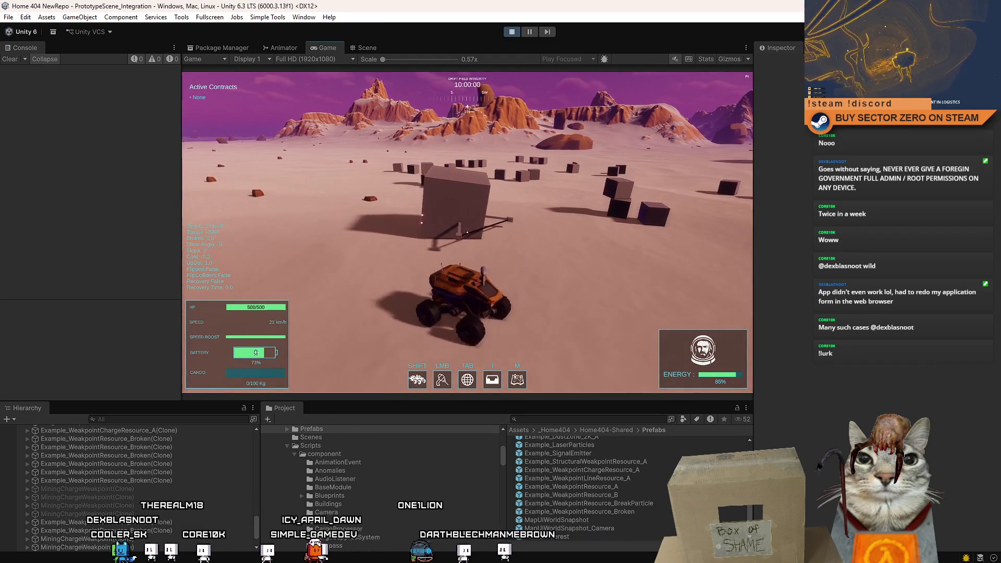
pyautogui.press('d')
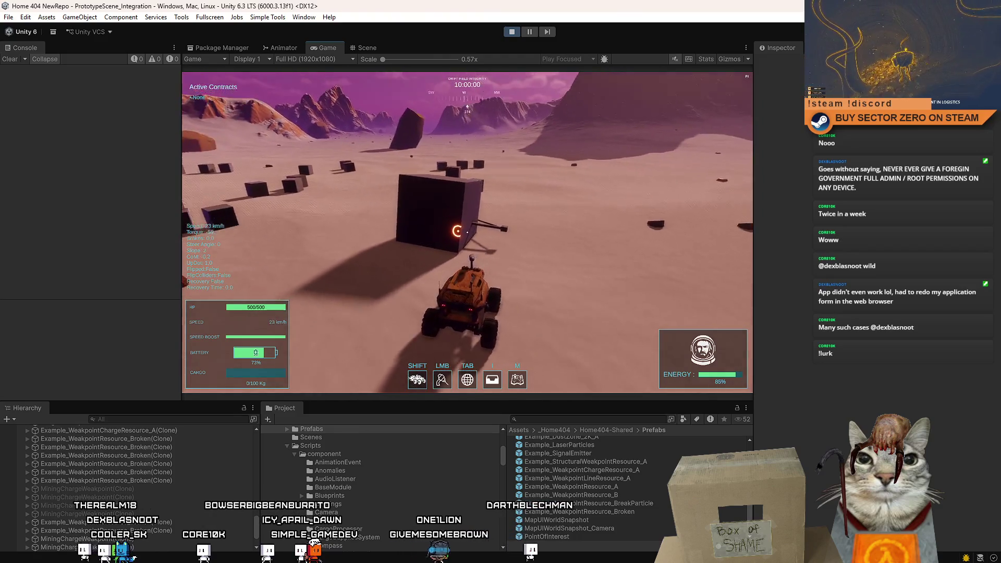
pyautogui.press('space')
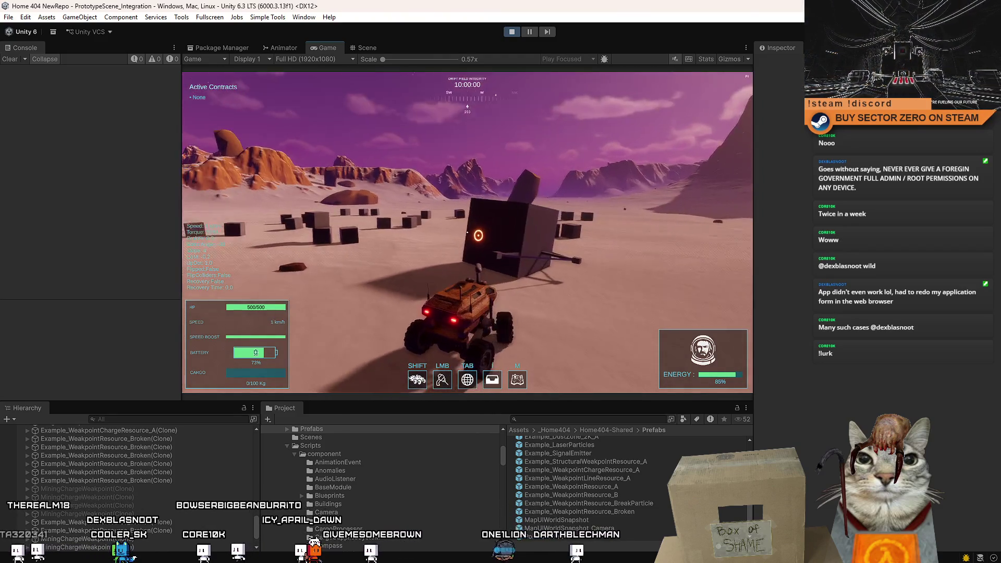
pyautogui.press('w')
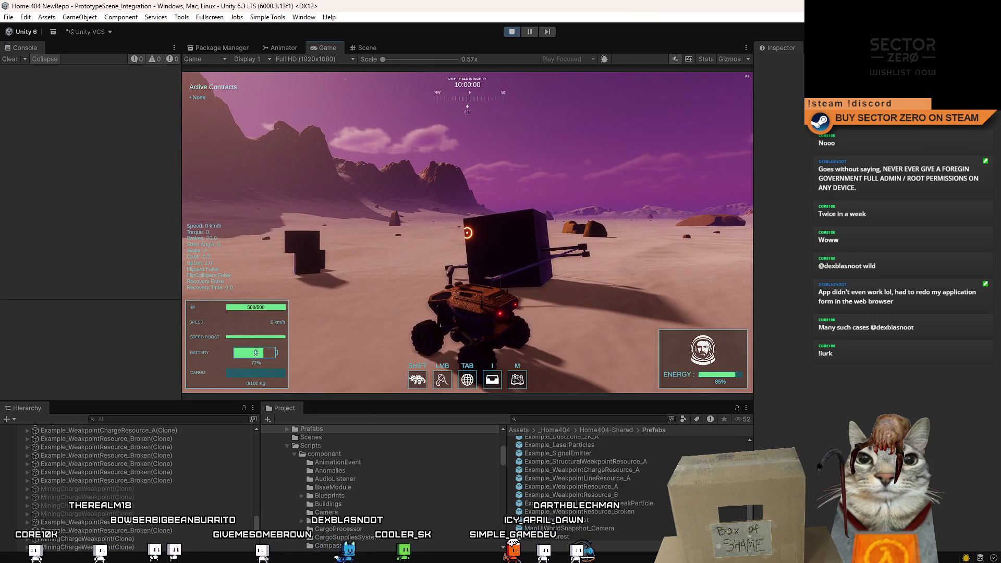
pyautogui.press('w')
pyautogui.press('d')
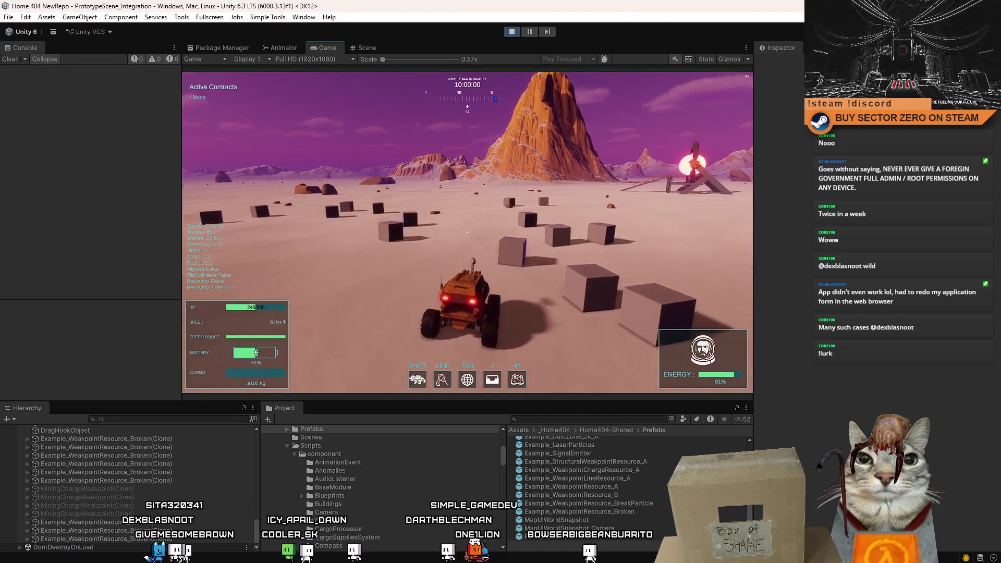
# Bring up and dismiss the pause menu with Esc while the rover sits in the cube field.
pyautogui.press('Escape')
pyautogui.press('Escape')
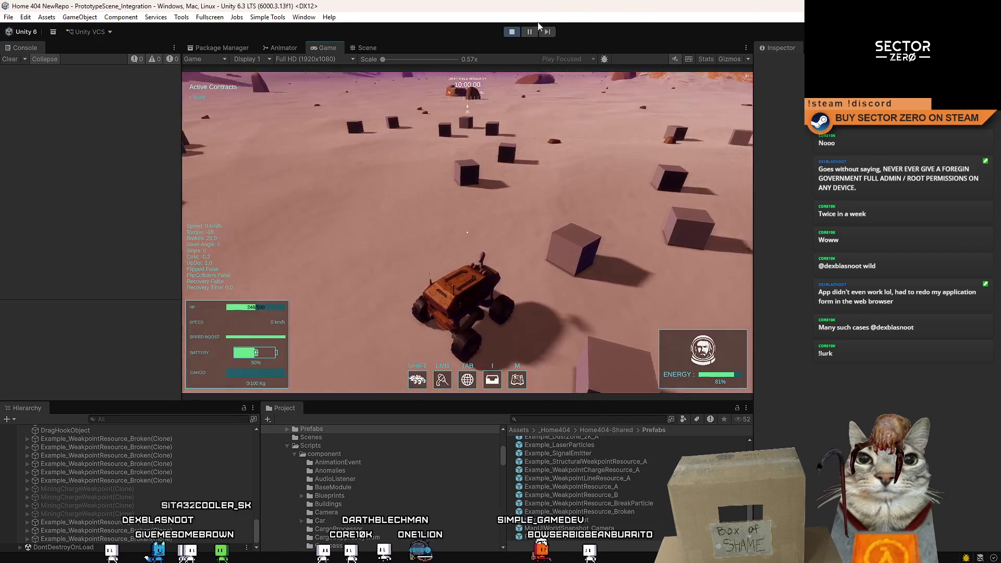
# Place two Example_WeakpointChargeResource_A charge cubes among the boulders, then return to the game view.
pyautogui.hotkey('ctrl', '1')
pyautogui.moveTo(642, 220); pyautogui.dragTo(714, 199)
pyautogui.moveTo(628, 471); pyautogui.dragTo(421, 216)
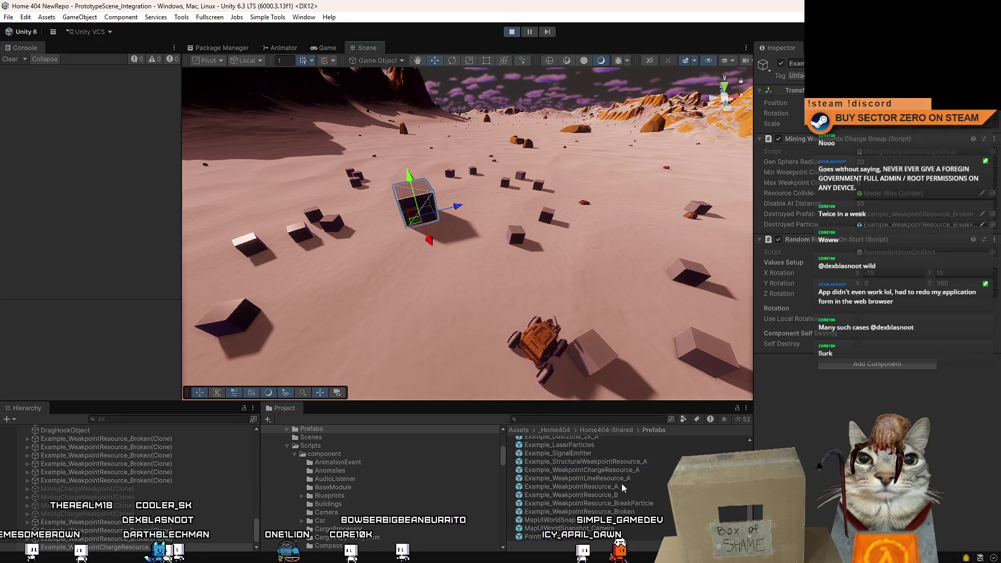
pyautogui.moveTo(628, 482); pyautogui.dragTo(389, 297)
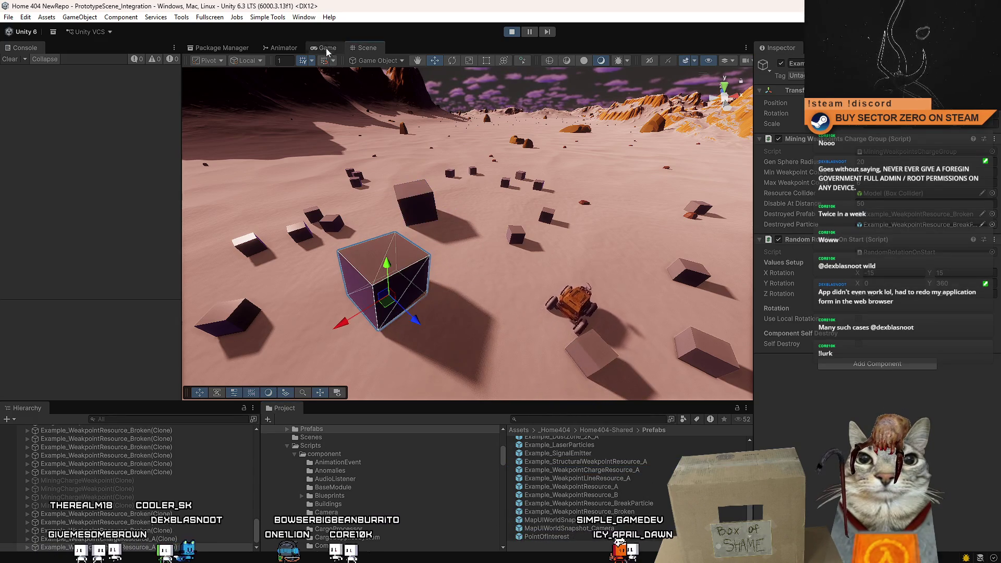
pyautogui.click(328, 48)
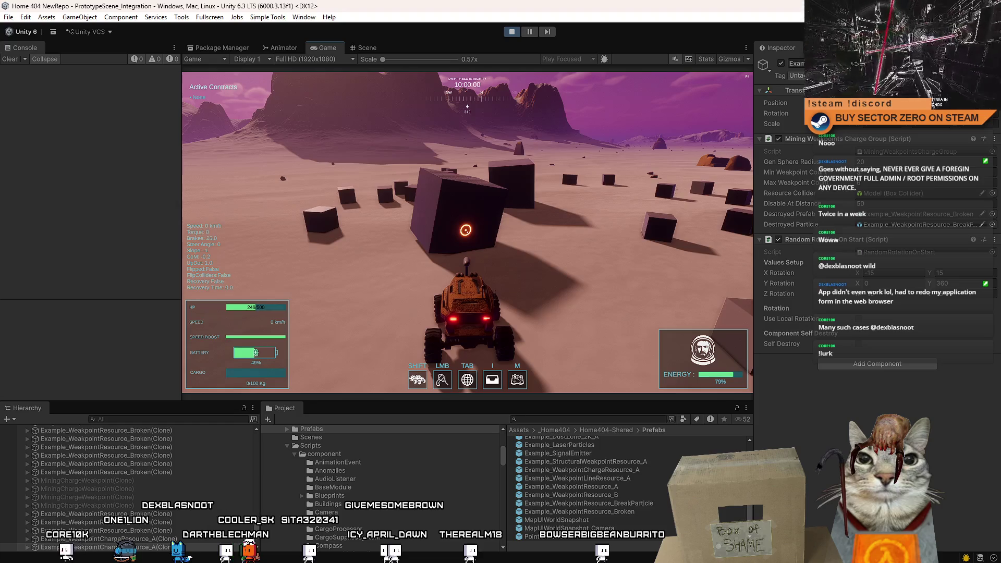
# Drive the rover around the cubes to the glowing cube, then frame a MiningChargeWeakpoint clone.
pyautogui.press('w')
pyautogui.press('d')
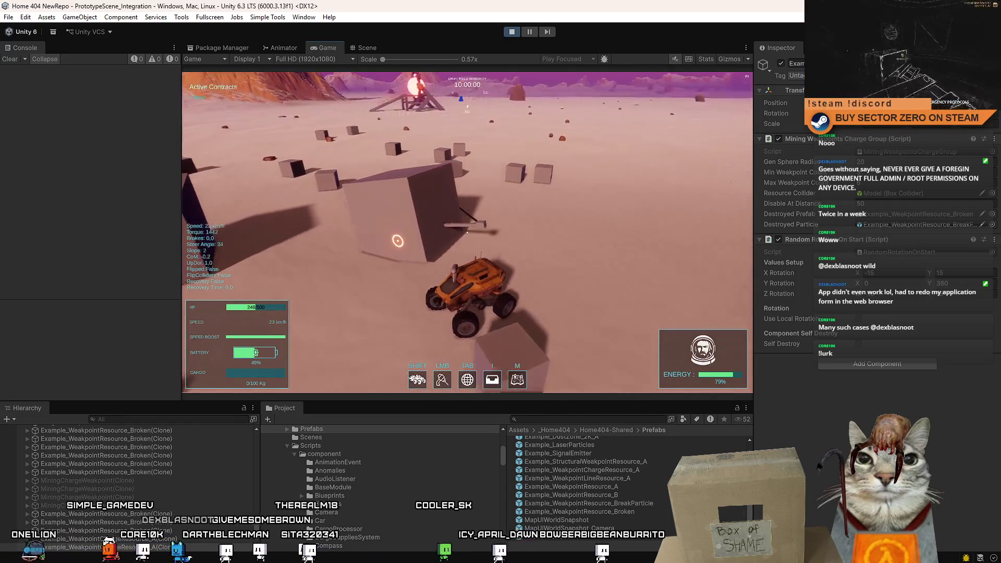
pyautogui.press('w')
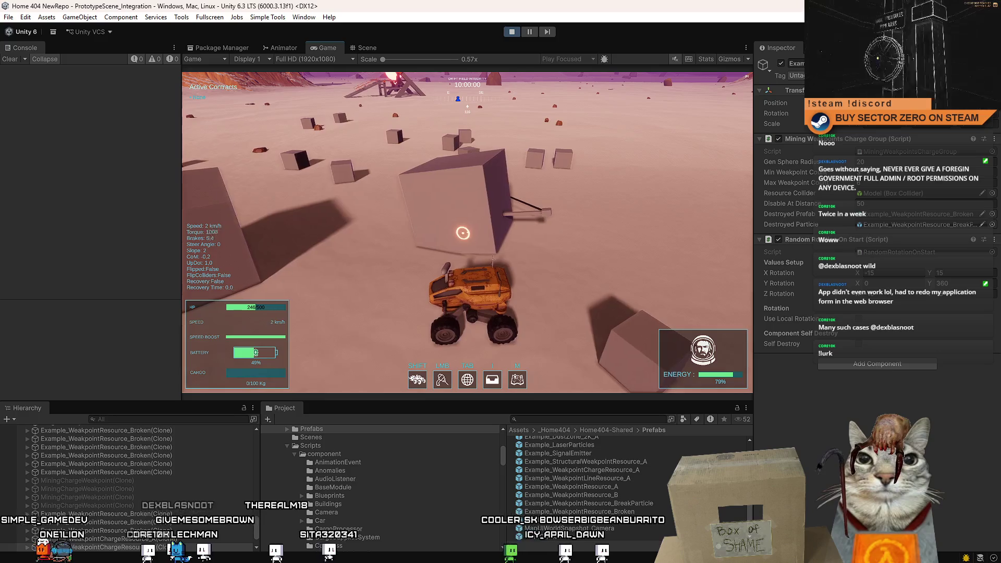
pyautogui.press('a')
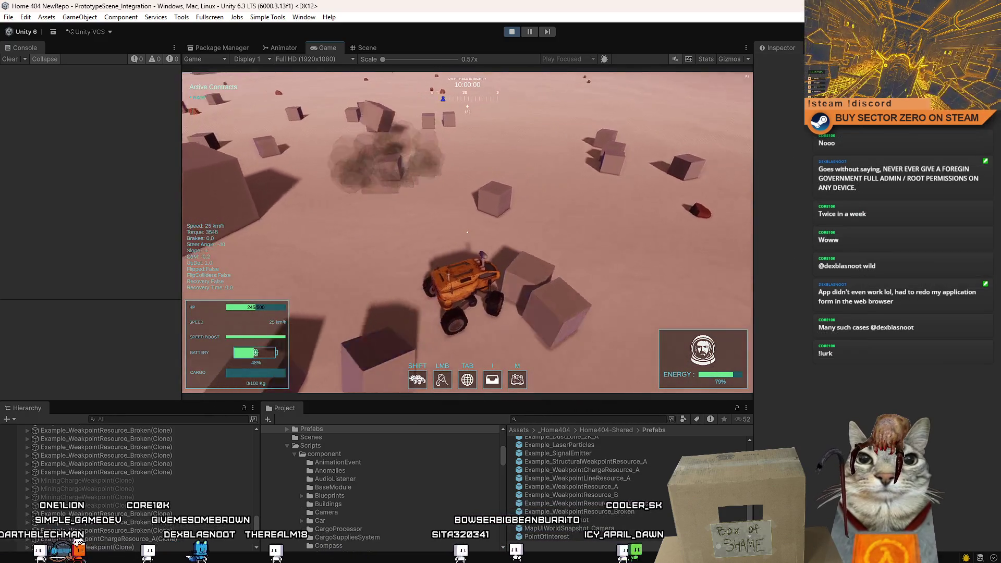
pyautogui.press('s')
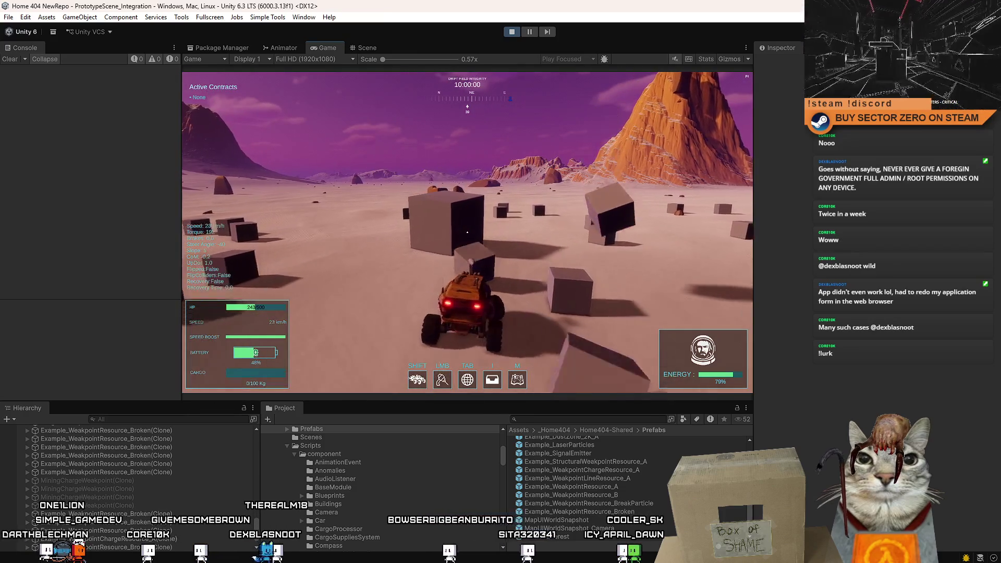
pyautogui.press('w')
pyautogui.press('a')
pyautogui.doubleClick(25, 497)
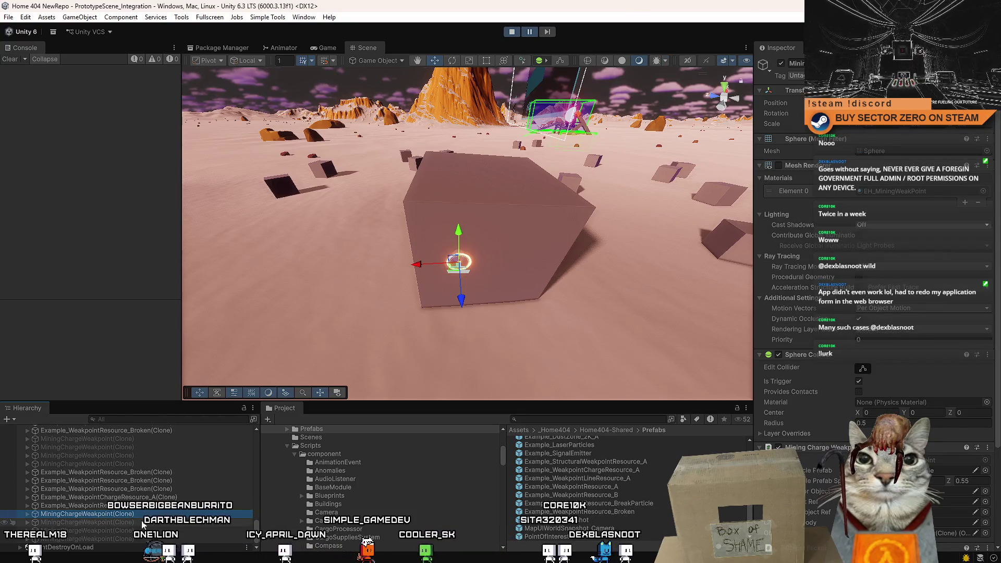
# Toggle the MiningChargeWeakpoint object's active checkbox off and back on.
pyautogui.moveTo(333, 215); pyautogui.dragTo(583, 190)
pyautogui.moveTo(514, 230); pyautogui.dragTo(781, 66)
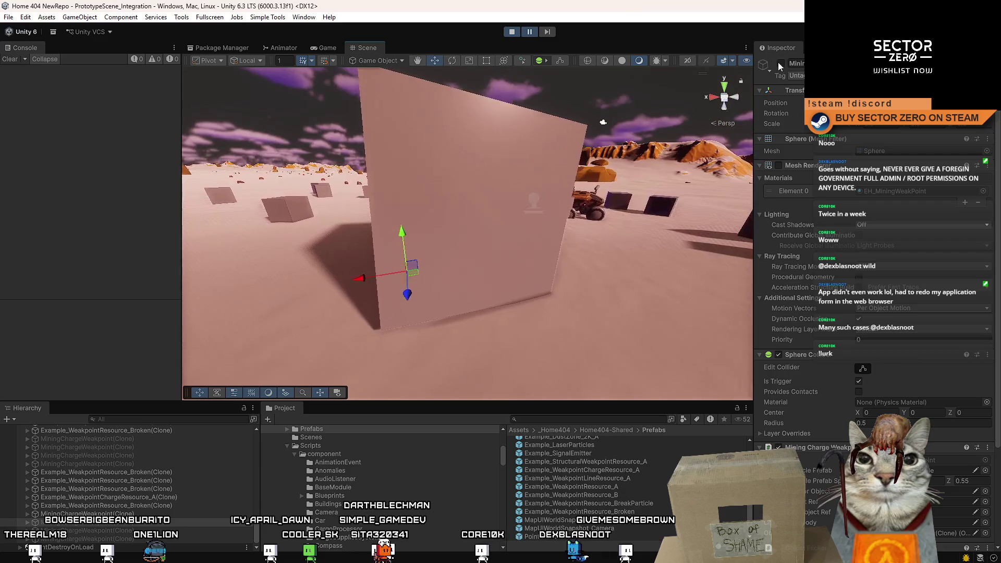
pyautogui.click(780, 63)
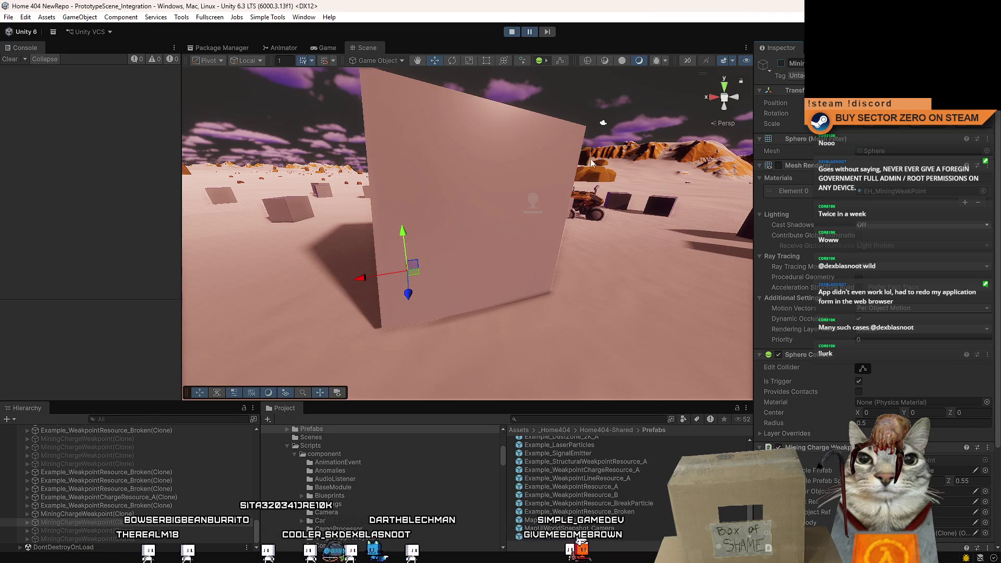
pyautogui.scroll(-3)
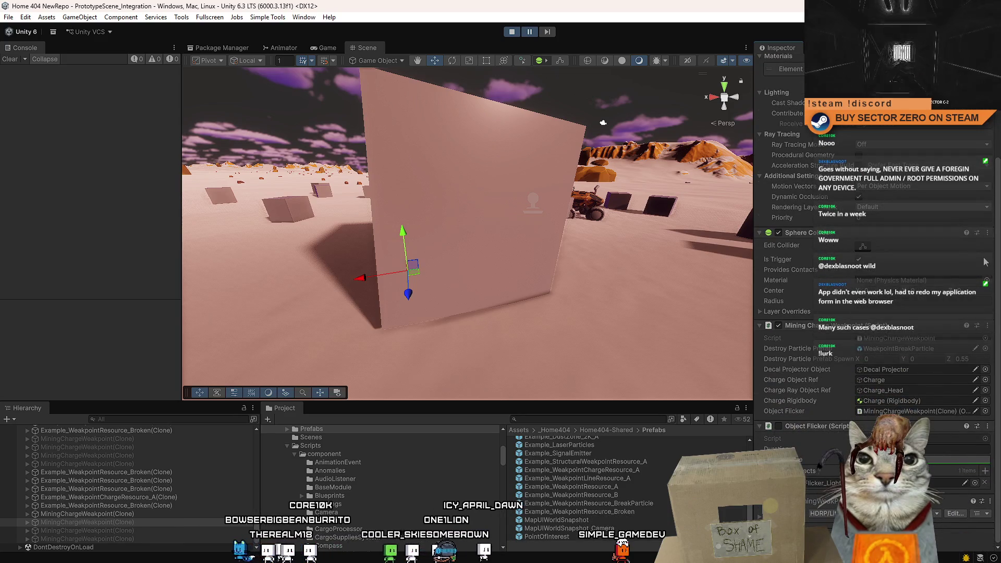
pyautogui.scroll(3)
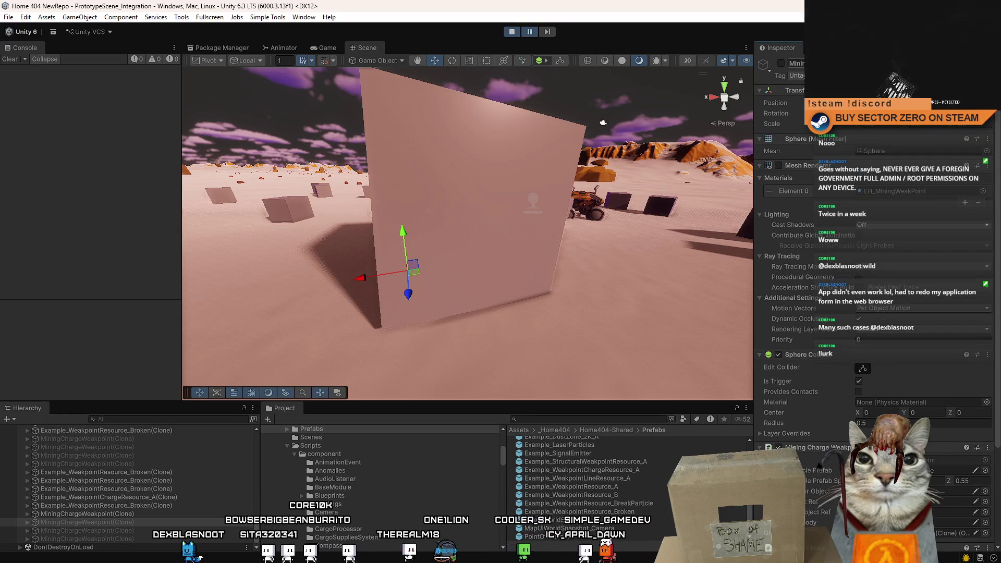
pyautogui.click(782, 62)
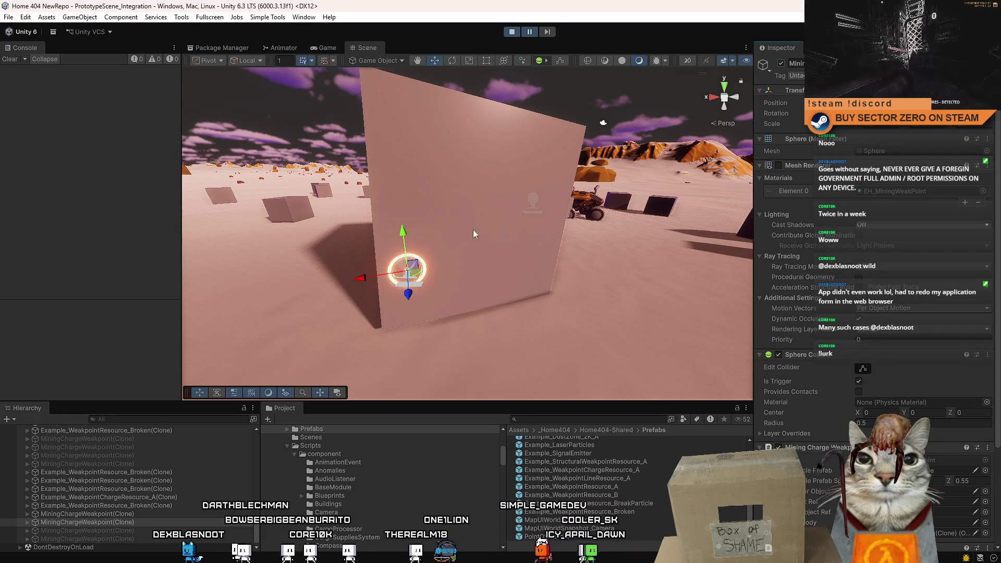
# Select the other weakpoint clones and activate them so they glow on the cube.
pyautogui.click(120, 530)
pyautogui.click(119, 538)
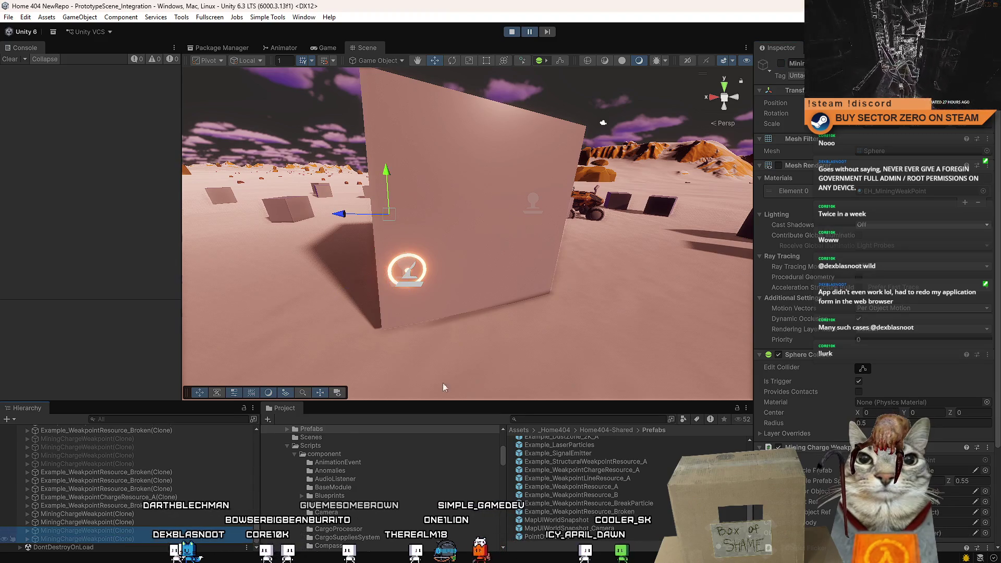
pyautogui.click(780, 63)
pyautogui.moveTo(600, 198); pyautogui.dragTo(620, 201)
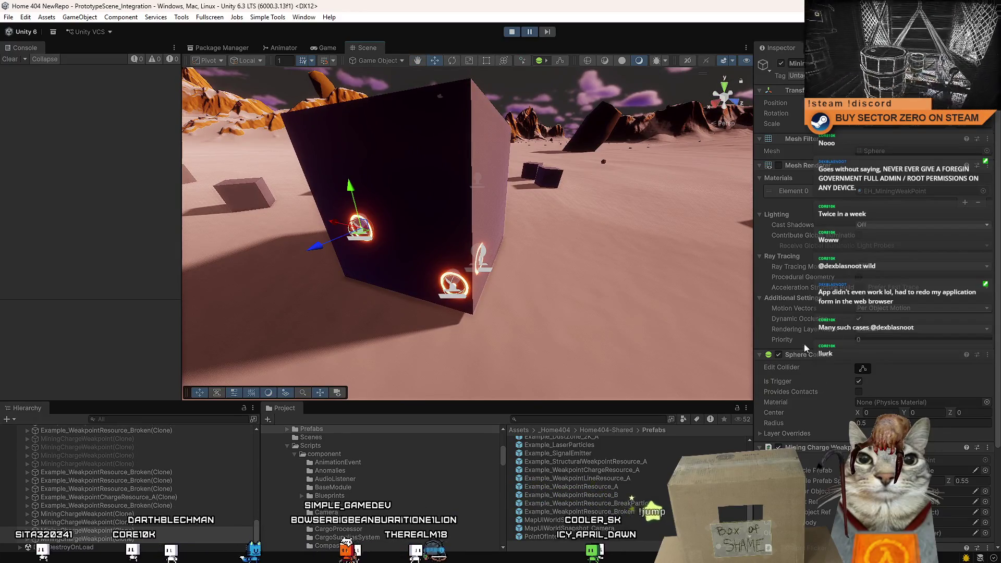
pyautogui.moveTo(721, 361); pyautogui.dragTo(583, 317)
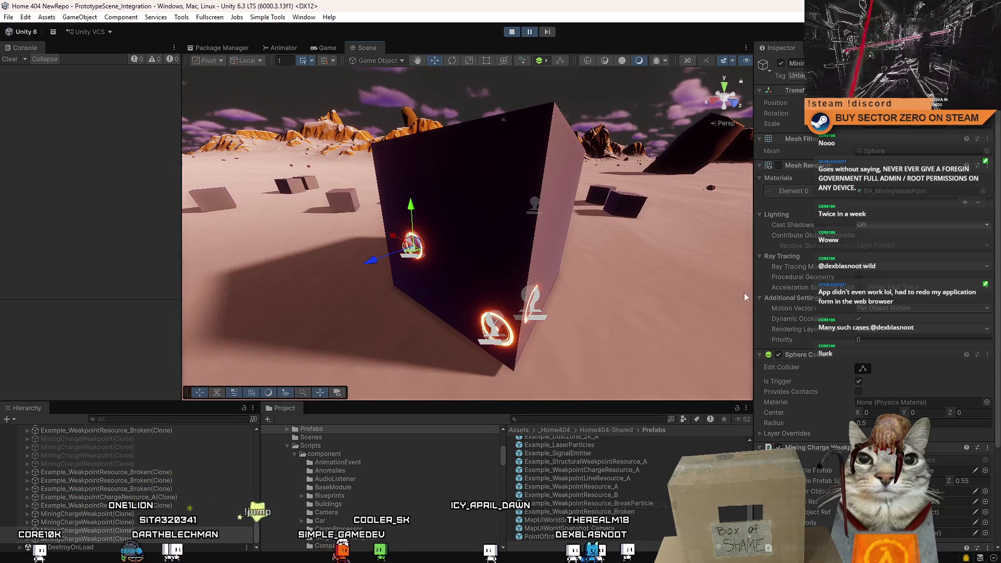
pyautogui.scroll(-3)
# Select three weakpoint clones and locate their EH_MiningWeakPoint material in Materials/Hangar.
pyautogui.click(79, 522)
pyautogui.click(91, 538)
pyautogui.moveTo(605, 309); pyautogui.dragTo(992, 167)
pyautogui.click(922, 136)
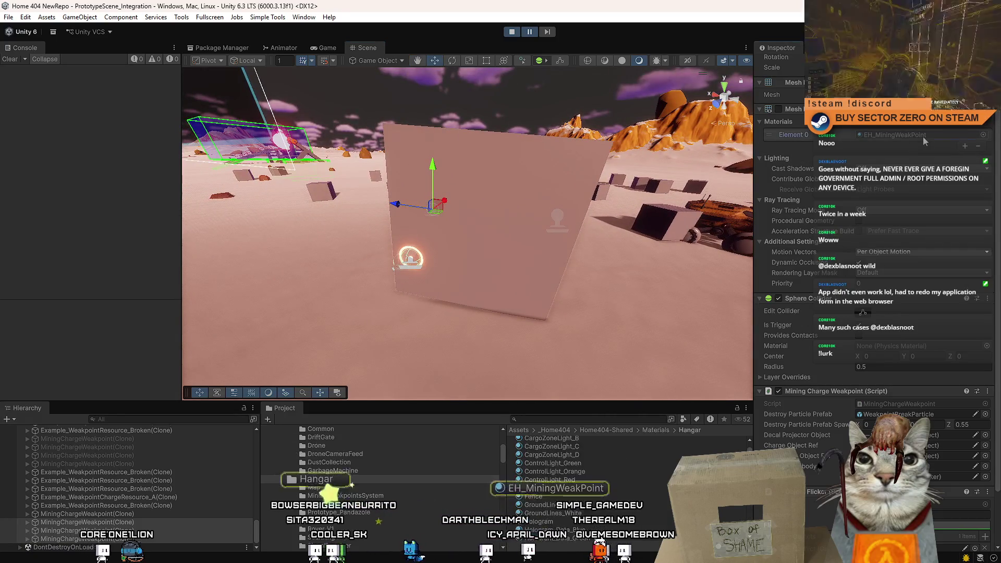
# Duplicate EH_MiningWeakPoint and rename the copy EH_MiningWeakPointGreen.
pyautogui.moveTo(688, 250); pyautogui.dragTo(521, 198)
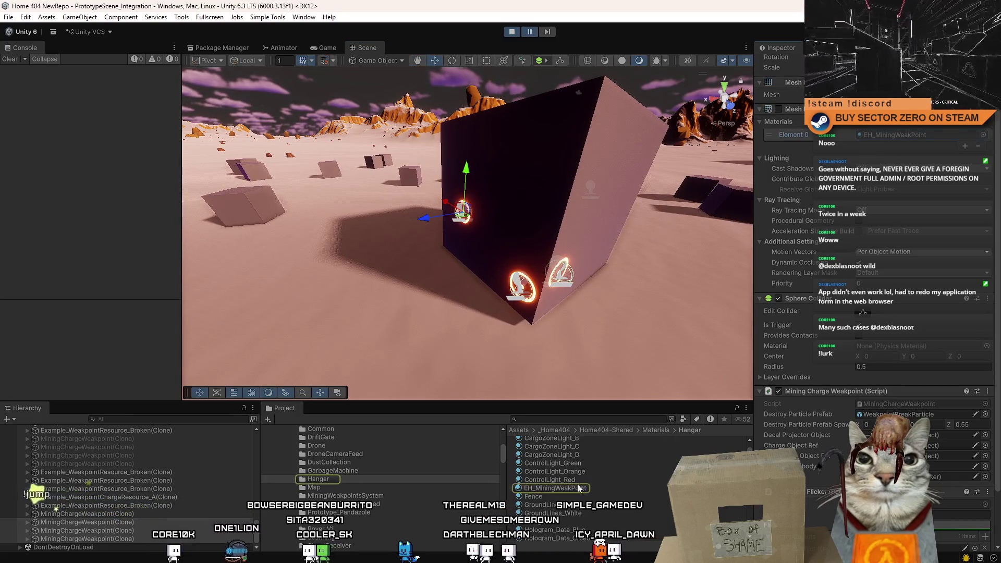
pyautogui.click(631, 488)
pyautogui.hotkey('ctrl', 'd')
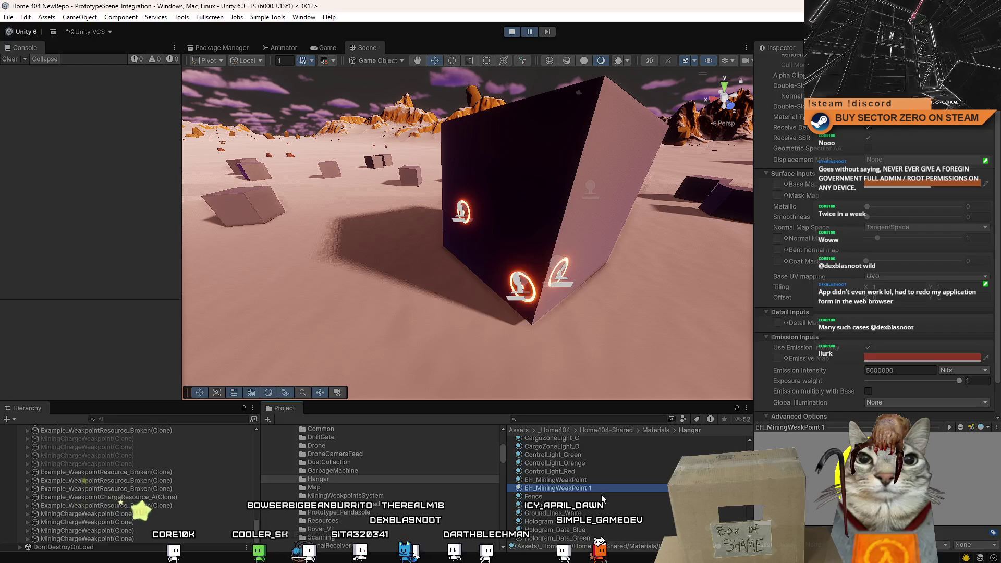
pyautogui.click(603, 487)
pyautogui.write('Gr')
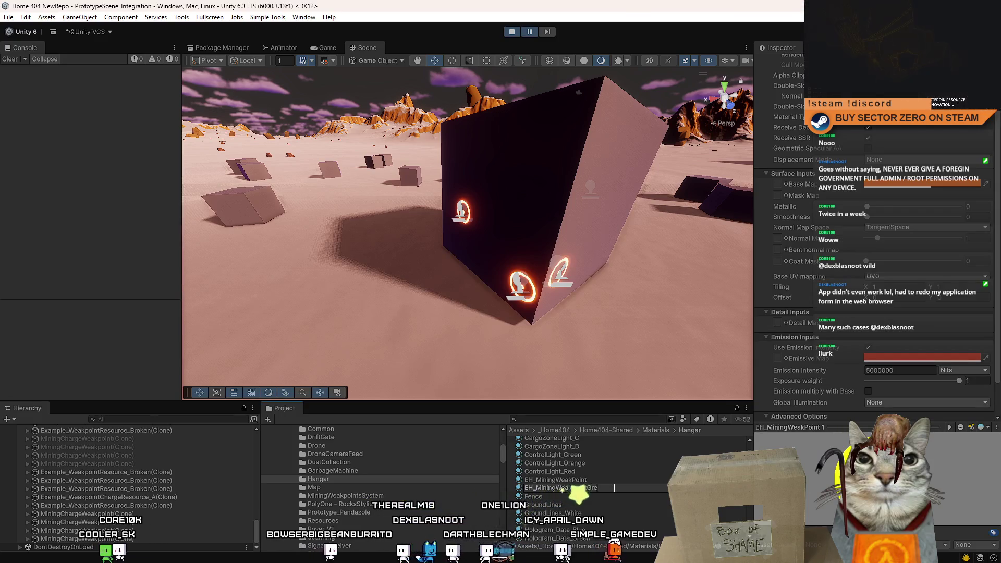
pyautogui.write('en')
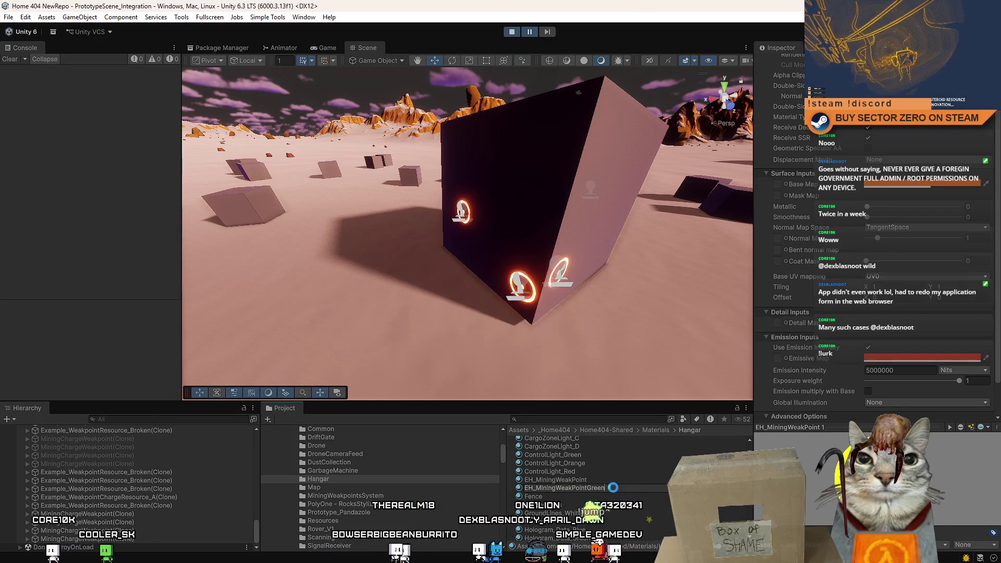
pyautogui.press('Return')
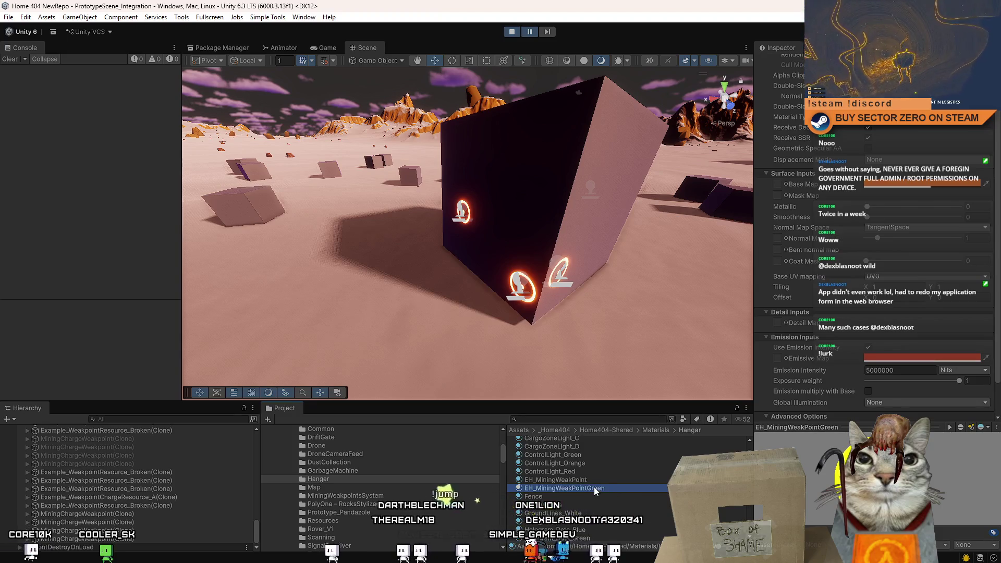
# Assign EH_MiningWeakPointGreen to the three selected weakpoint clones' Element 0 slot.
pyautogui.moveTo(579, 237); pyautogui.dragTo(568, 386)
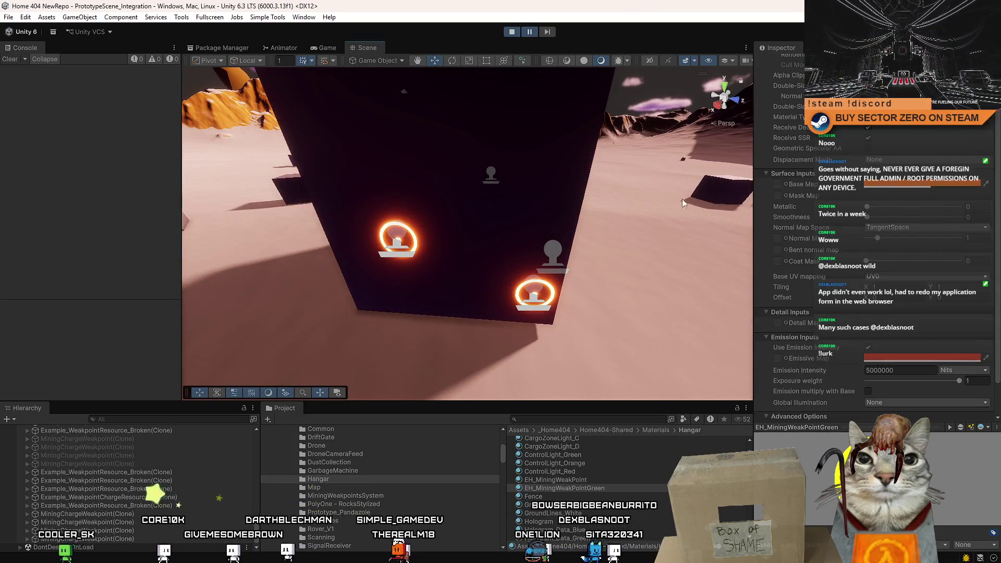
pyautogui.click(107, 524)
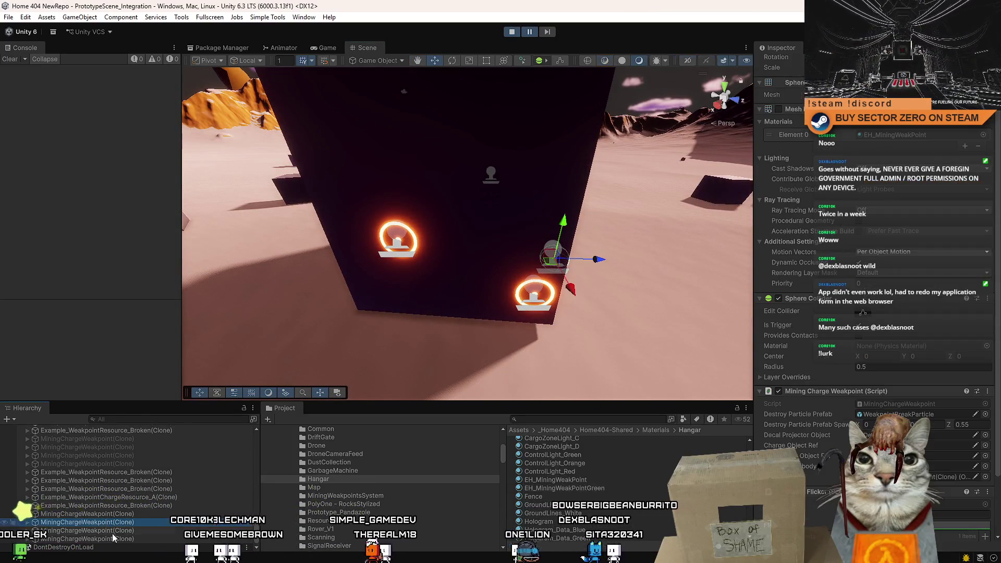
pyautogui.click(111, 540)
pyautogui.moveTo(593, 487); pyautogui.dragTo(896, 137)
# Set the green material's base colour to 28FF00 and emissive colour to 15E000.
pyautogui.moveTo(574, 207); pyautogui.dragTo(521, 224)
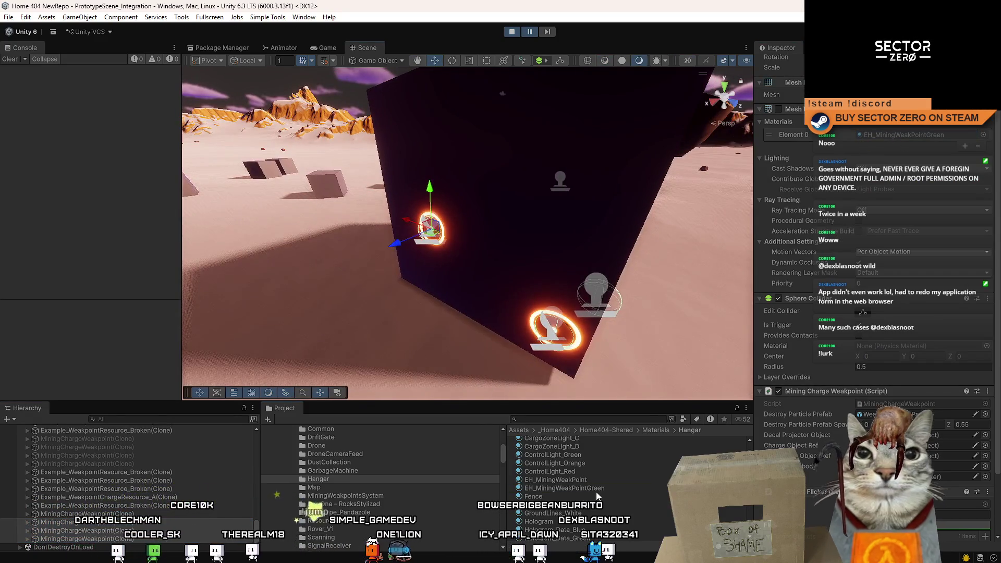
pyautogui.click(596, 490)
pyautogui.click(921, 186)
pyautogui.click(922, 216)
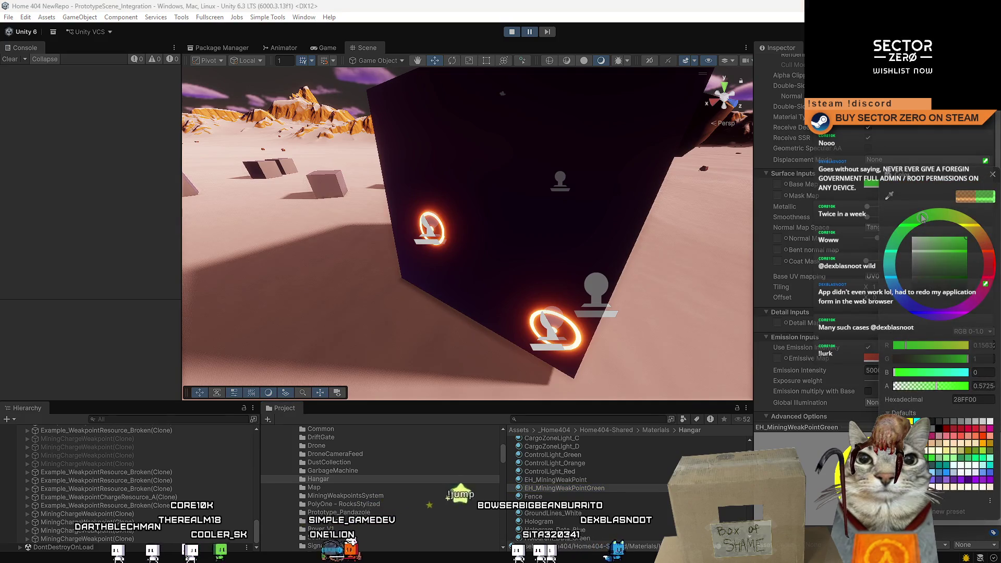
pyautogui.click(993, 174)
pyautogui.click(871, 358)
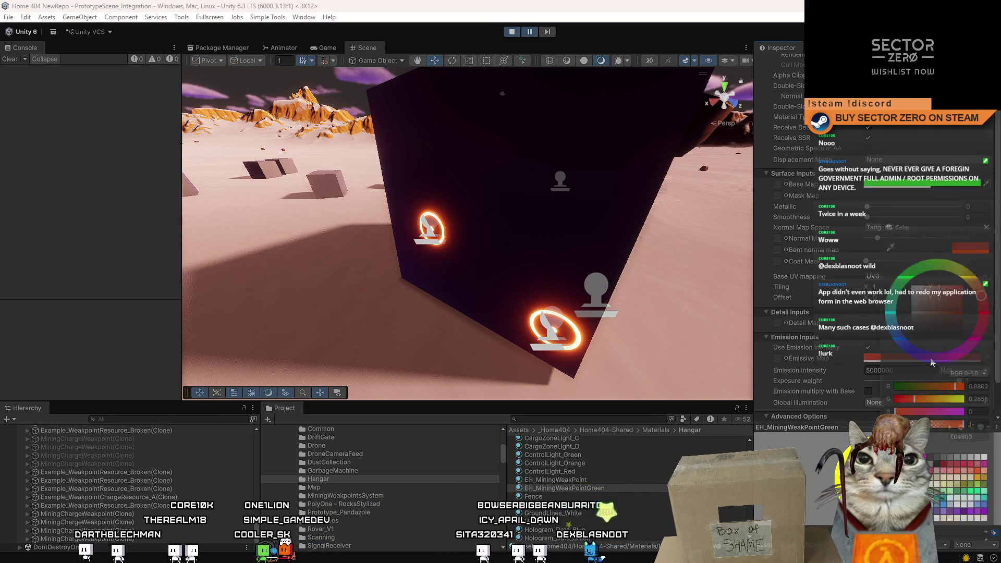
pyautogui.click(920, 263)
pyautogui.click(992, 216)
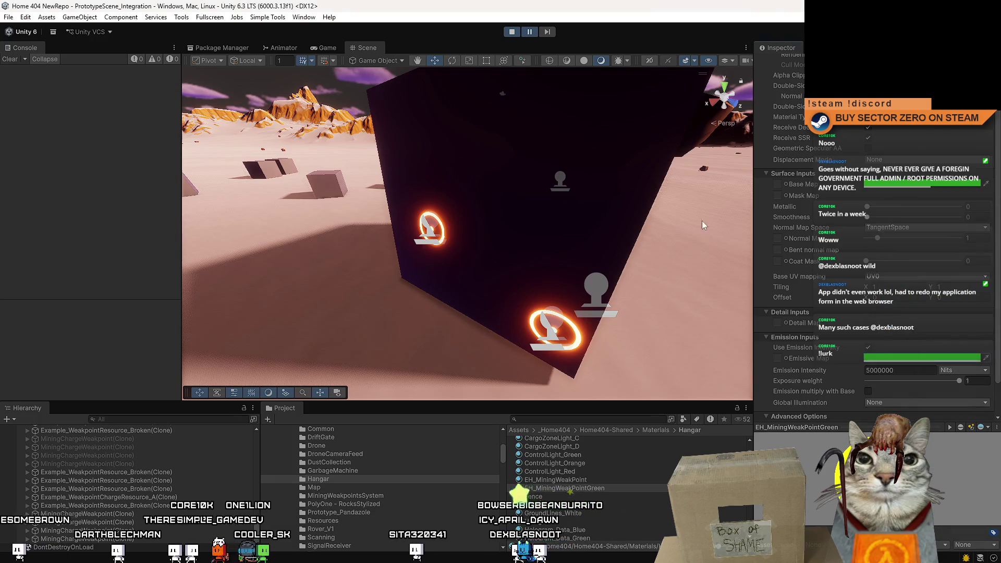
pyautogui.scroll(3)
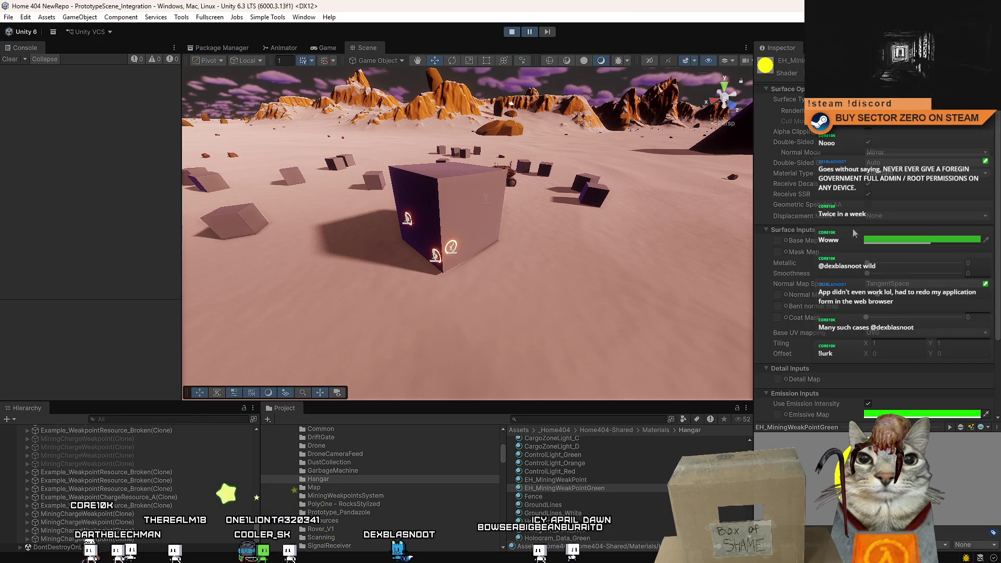
# Select the glowing charge decal and locate its EH_MiningWeakpointCharge_Decal material in MiningWeakpointsSystem.
pyautogui.scroll(-3)
pyautogui.press('w')
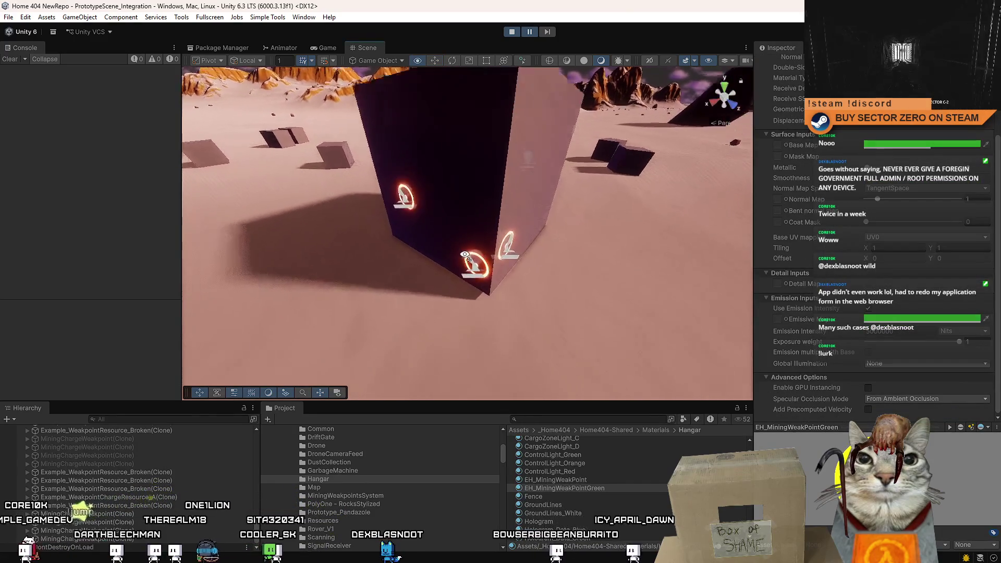
pyautogui.click(505, 284)
pyautogui.click(764, 312)
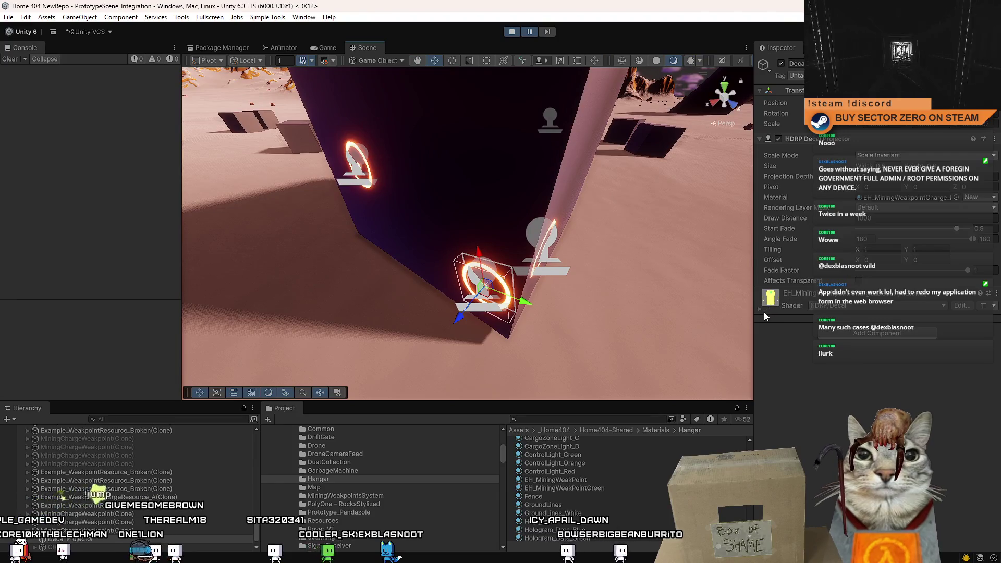
pyautogui.scroll(-3)
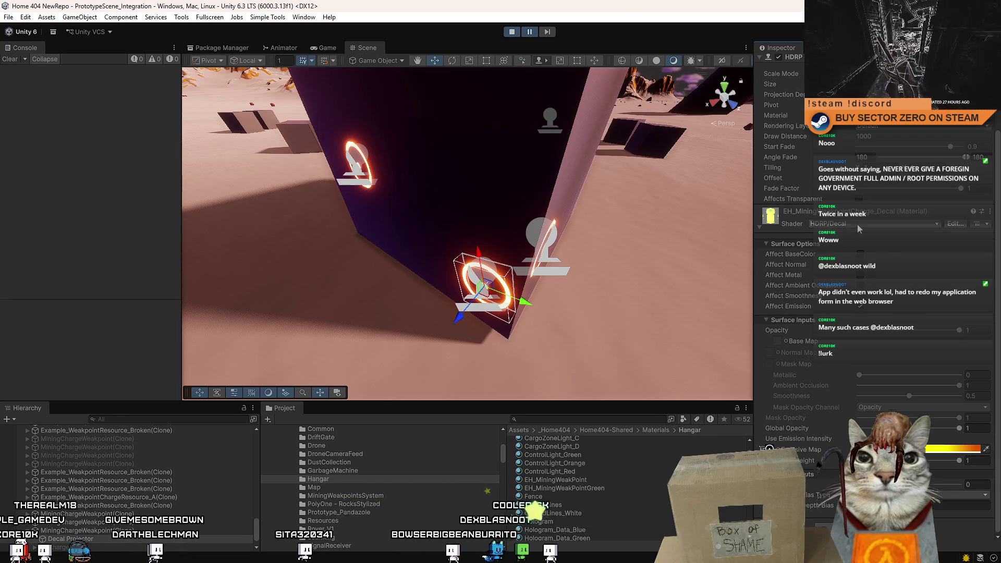
pyautogui.moveTo(597, 278); pyautogui.dragTo(601, 258)
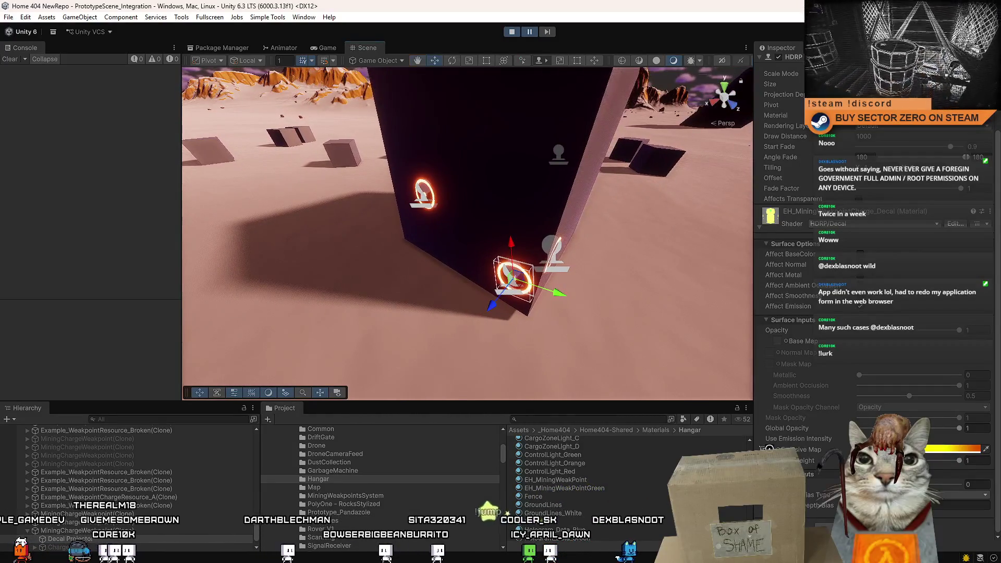
pyautogui.click(897, 115)
pyautogui.click(618, 448)
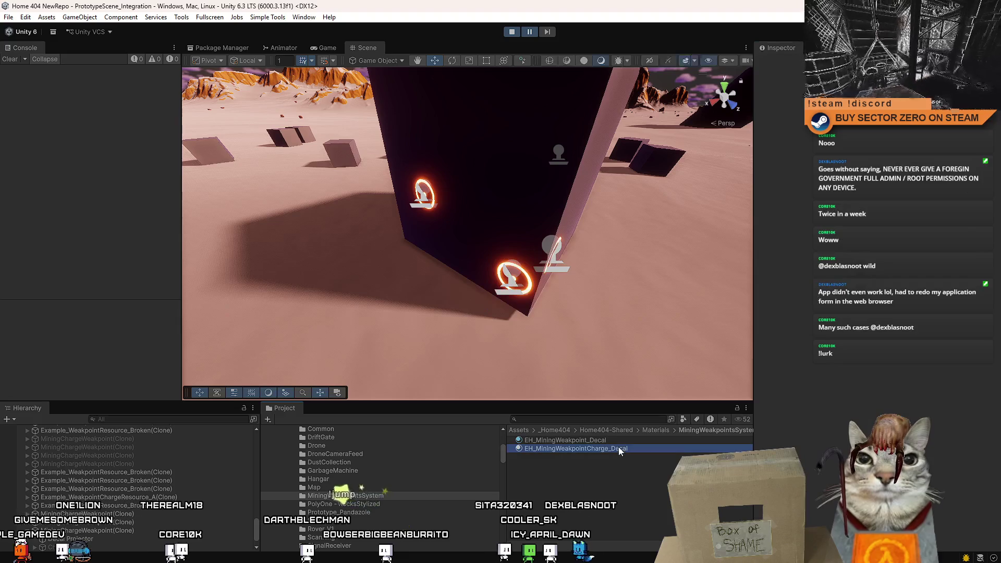
# Duplicate the decal material as EH_MiningWeakpointCharge_DecalGreen and adjust its emissive colour.
pyautogui.hotkey('ctrl', 'd')
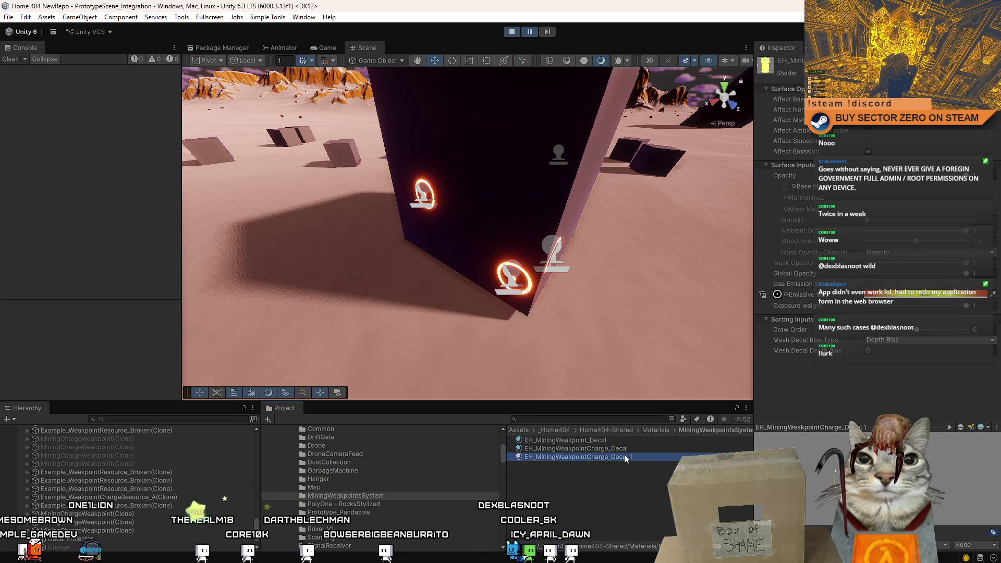
pyautogui.press('F2')
pyautogui.click(636, 456)
pyautogui.press('BackSpace')
pyautogui.press('BackSpace')
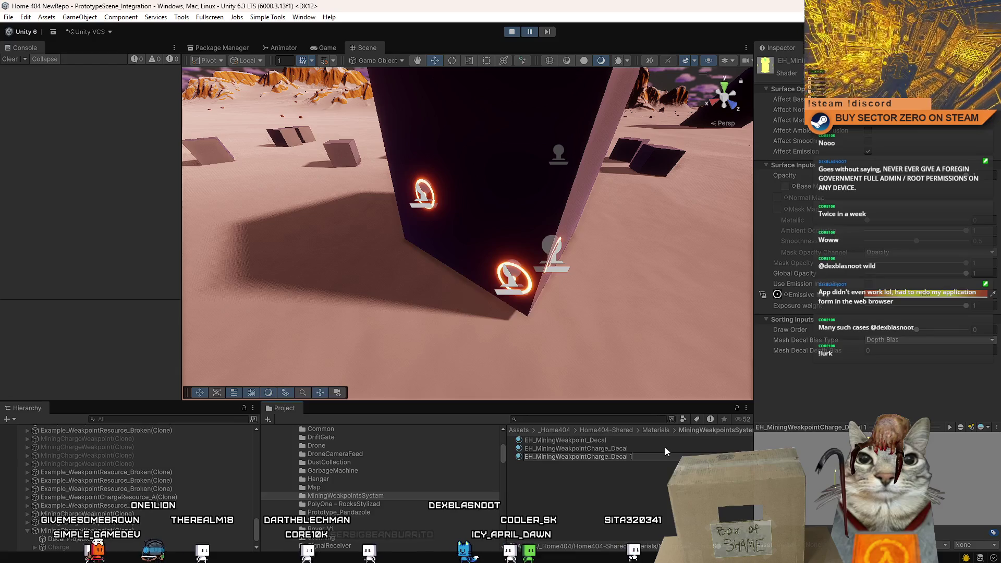
pyautogui.press('Left')
pyautogui.write('Gr')
pyautogui.write('een')
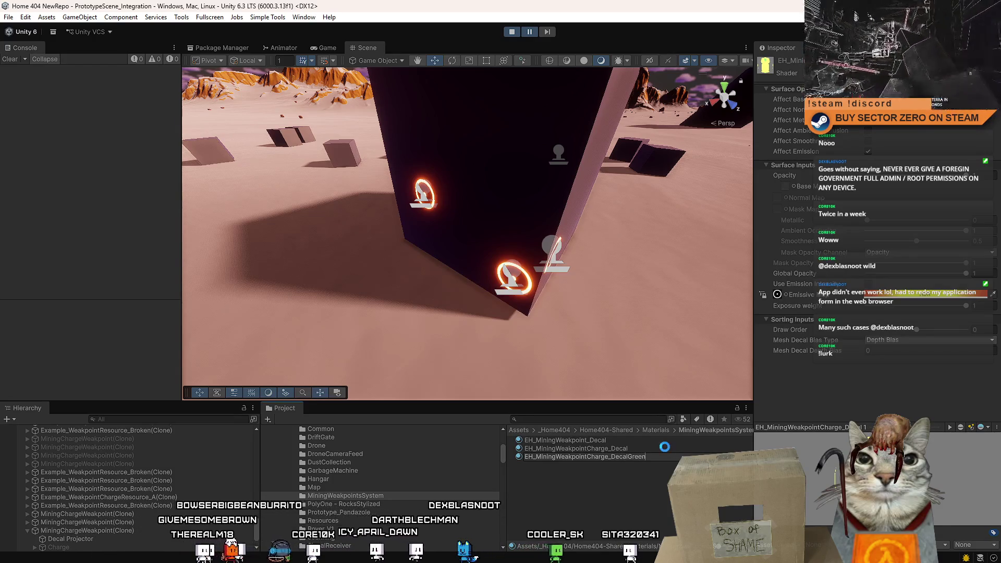
pyautogui.press('Return')
pyautogui.click(897, 299)
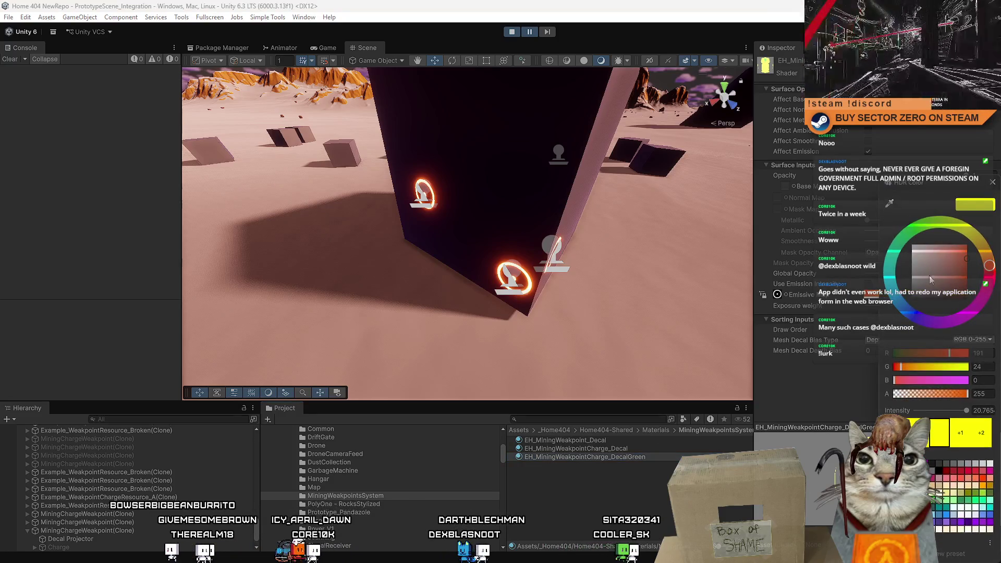
# Apply EH_MiningWeakpointCharge_DecalGreen to the weakpoints' three Decal Projector children.
pyautogui.moveTo(469, 240); pyautogui.dragTo(480, 246)
pyautogui.click(505, 126)
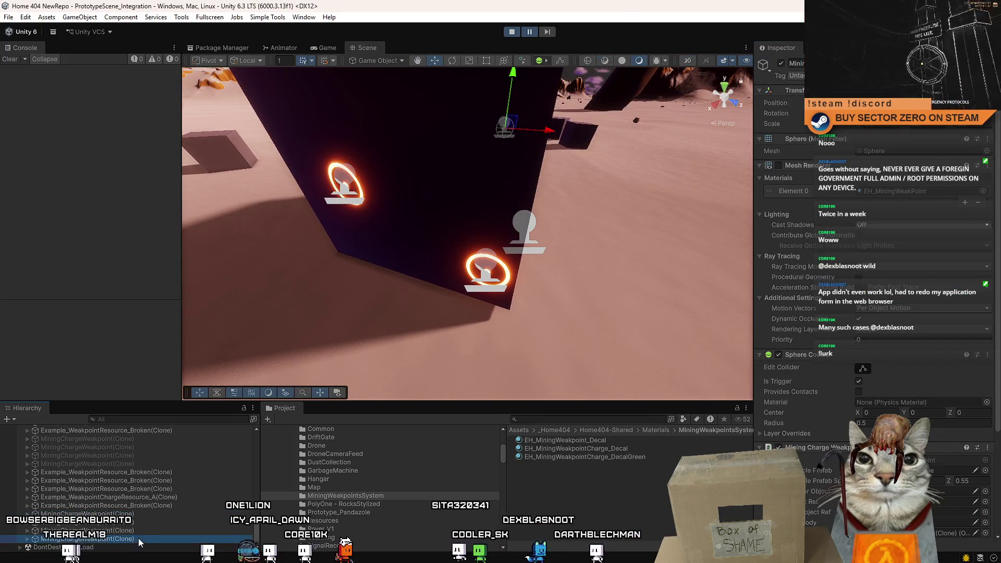
pyautogui.click(139, 538)
pyautogui.press('f')
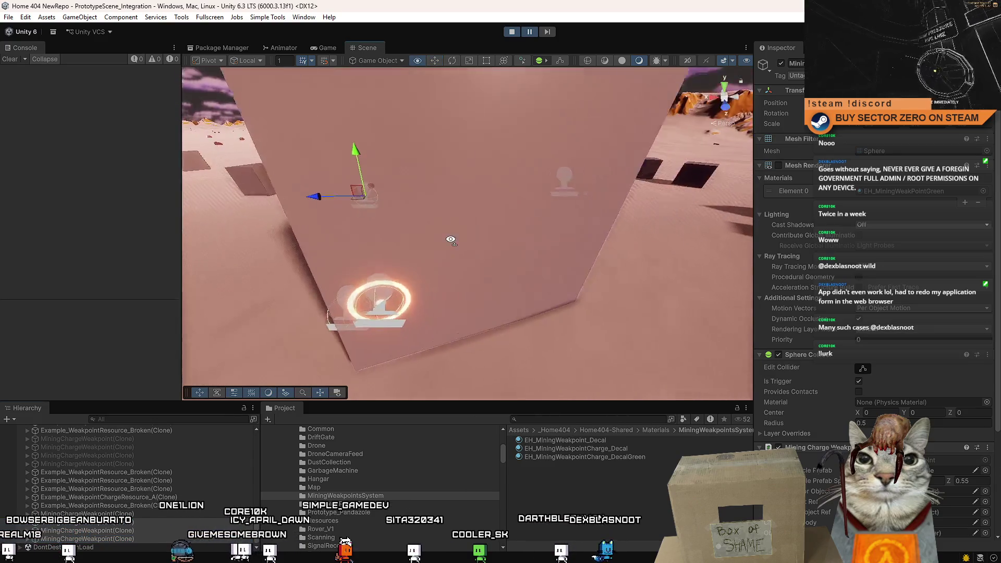
pyautogui.scroll(-3)
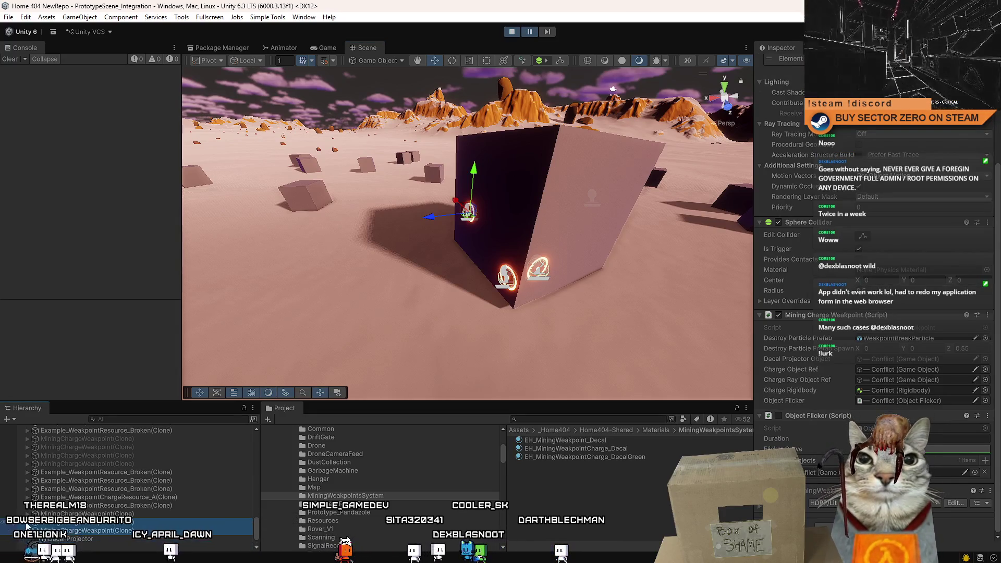
pyautogui.click(27, 472)
pyautogui.click(97, 482)
pyautogui.click(99, 505)
pyautogui.click(93, 529)
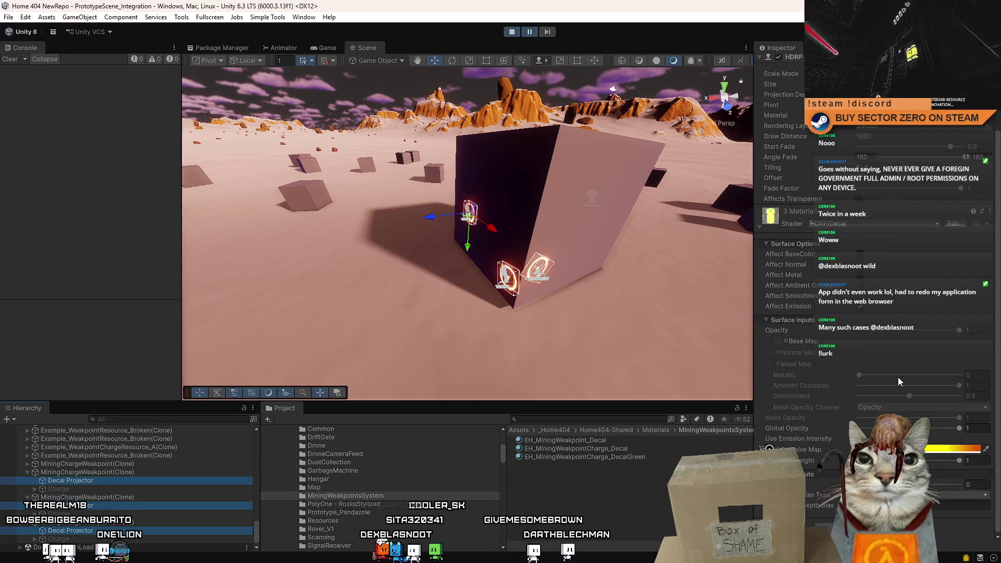
pyautogui.scroll(3)
pyautogui.moveTo(625, 459); pyautogui.dragTo(523, 245)
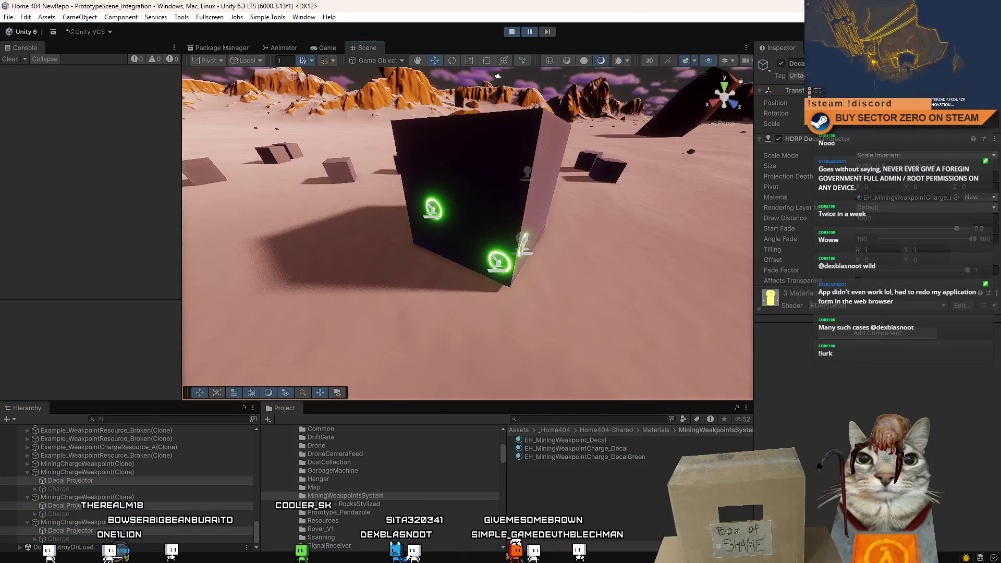
# Return to the running game and start driving the rover.
pyautogui.click(323, 47)
pyautogui.click(461, 114)
pyautogui.press('w')
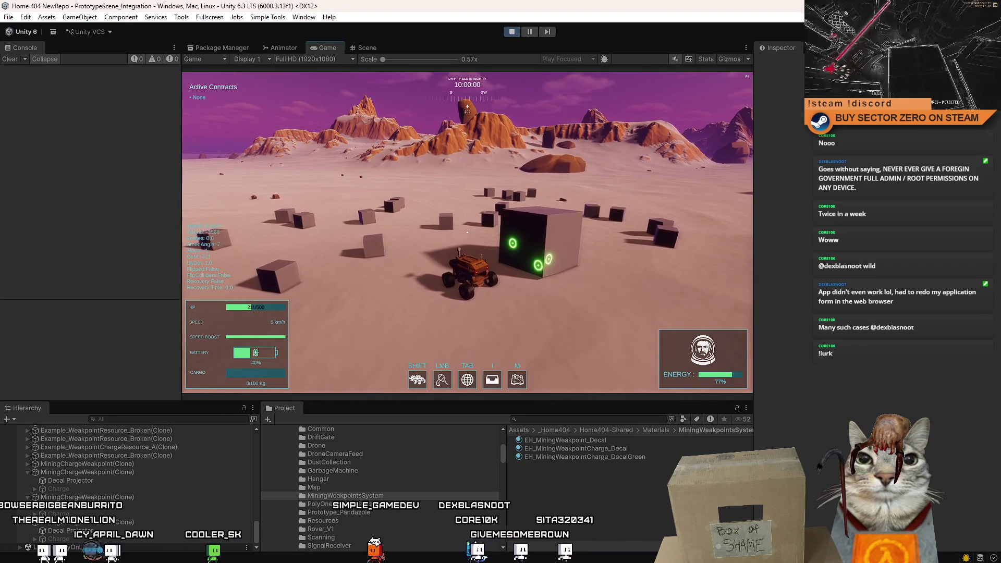
# Drive the rover around the cube with two green weakpoints, then back toward it.
pyautogui.press('w')
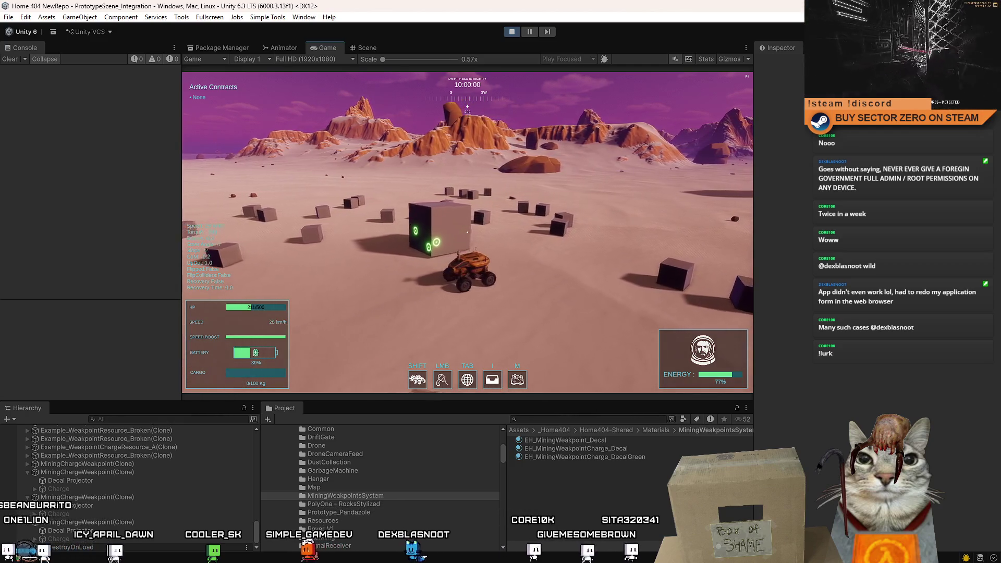
pyautogui.press('w')
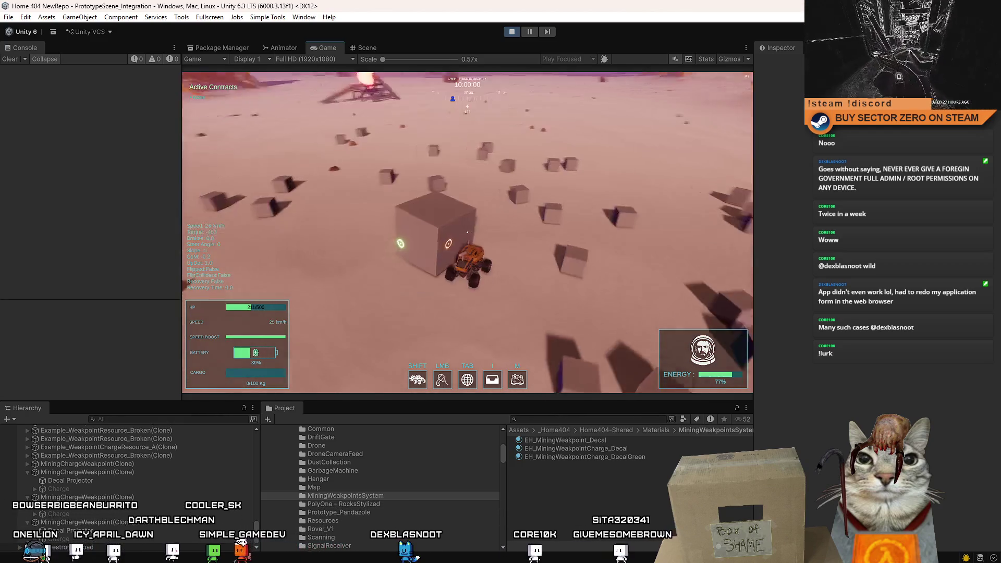
pyautogui.press('w')
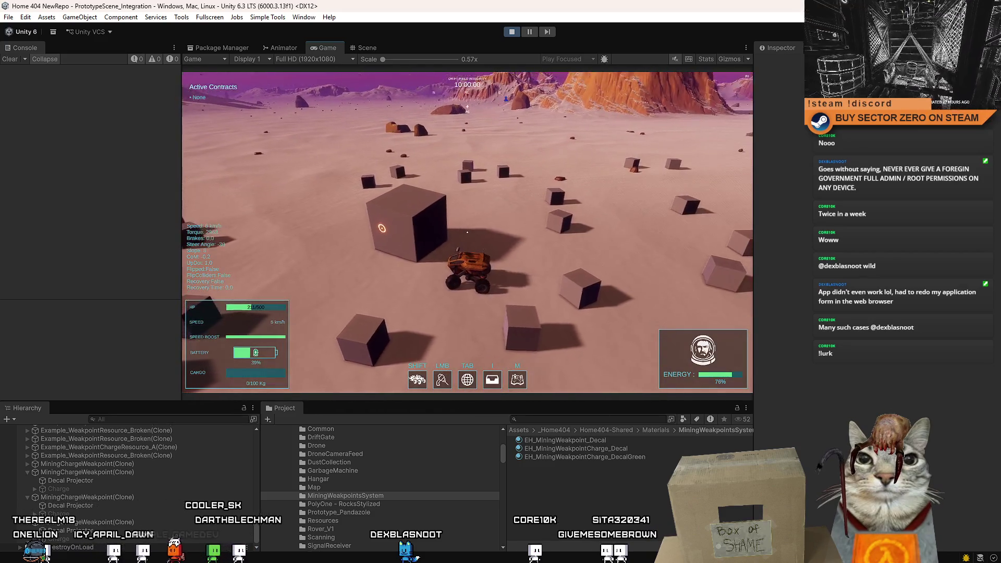
pyautogui.press('w')
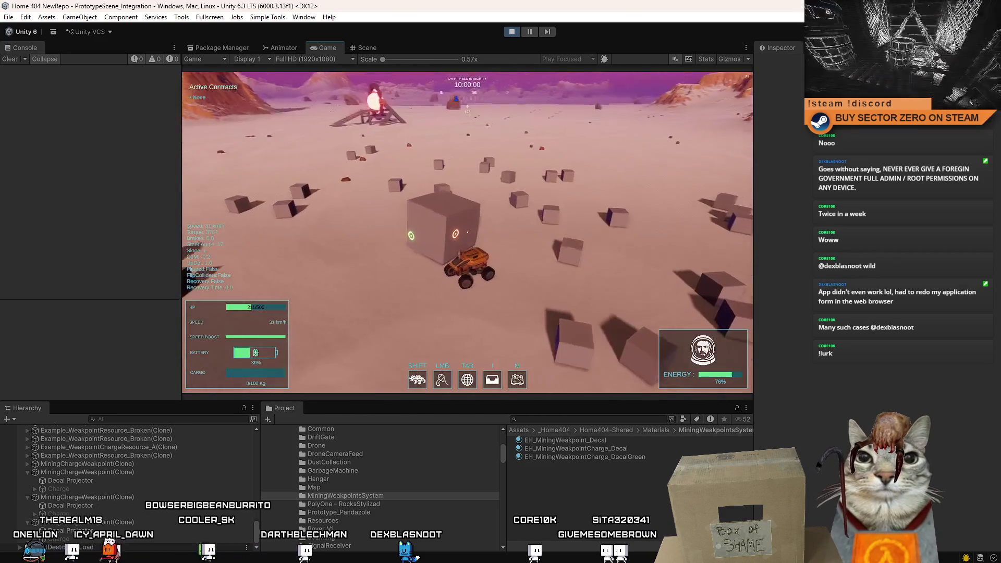
pyautogui.press('w')
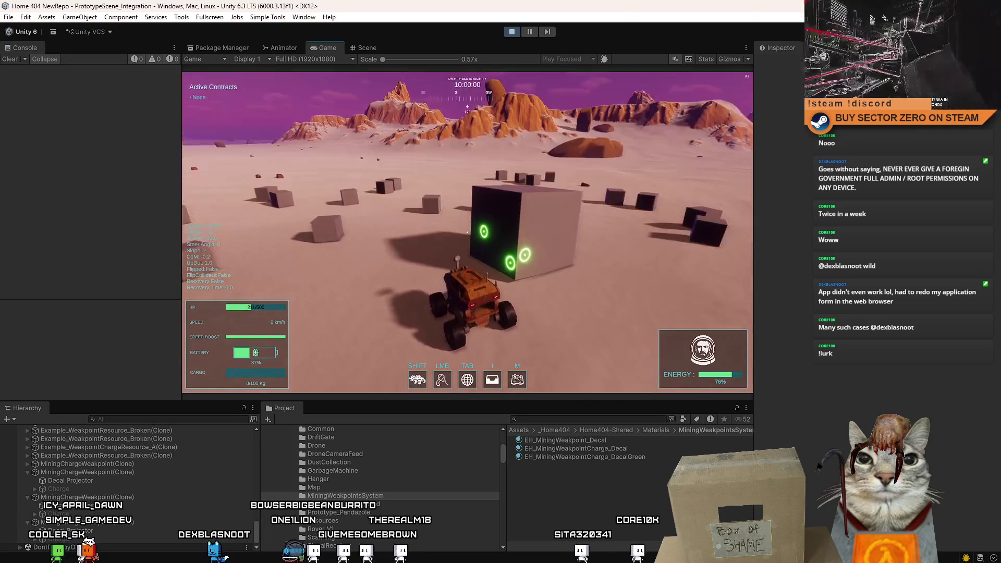
pyautogui.press('w')
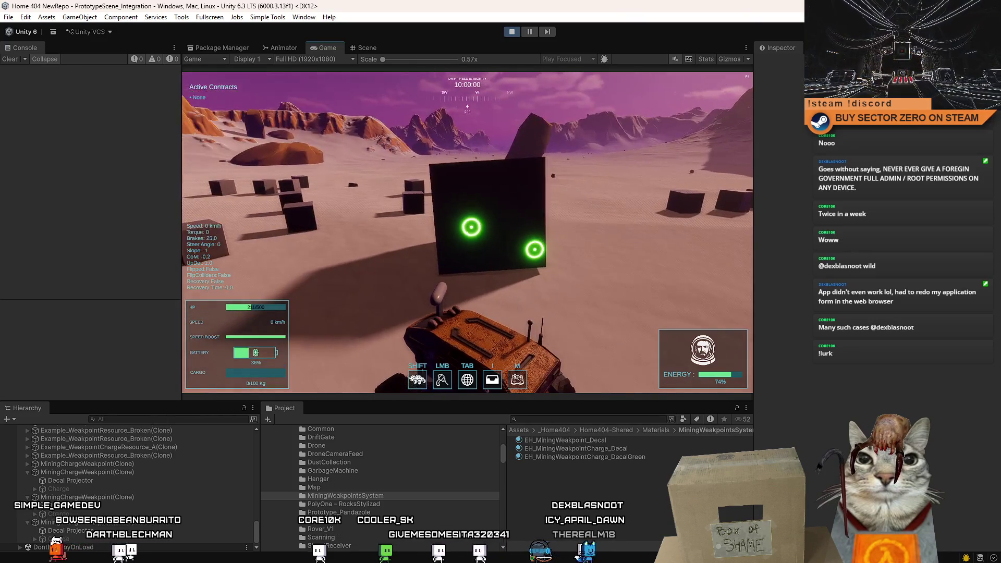
# Drive the rover forward to the cube and bring it to a stop beside the weakpoint.
pyautogui.press('w')
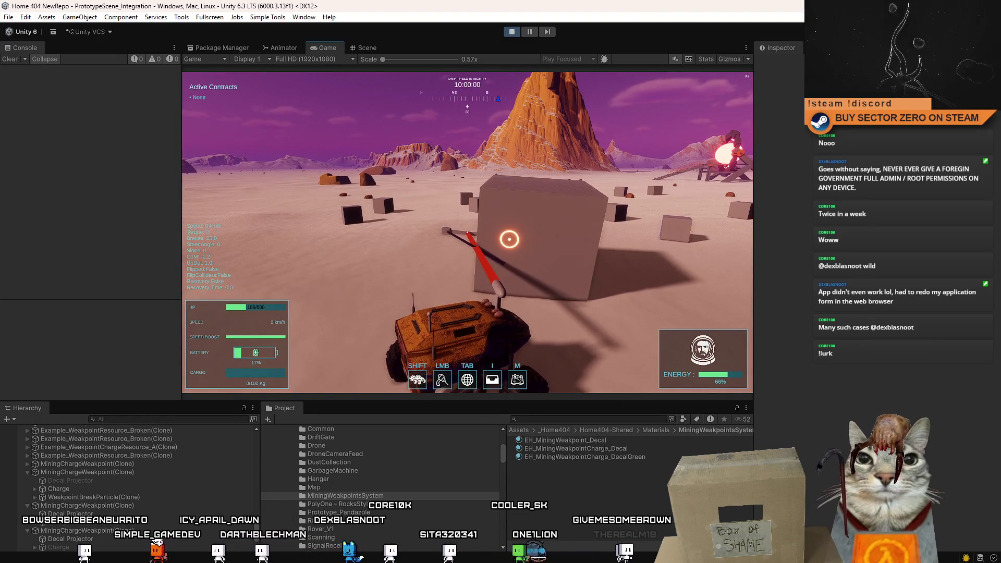
# Reverse and steer the rover left, bring up the pause menu, then resume driving.
pyautogui.press('s')
pyautogui.press('a')
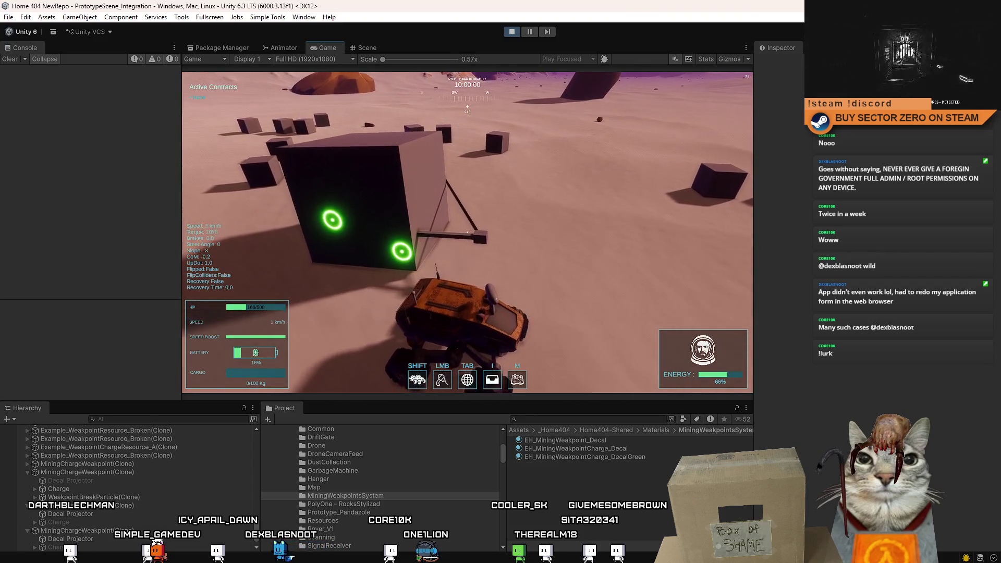
pyautogui.press('a')
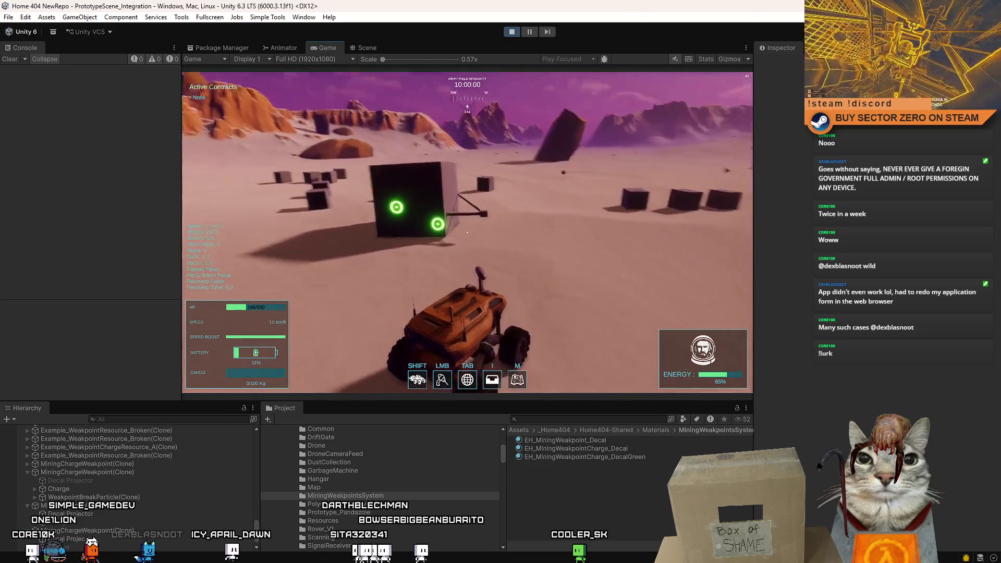
pyautogui.press('Escape')
pyautogui.press('Escape')
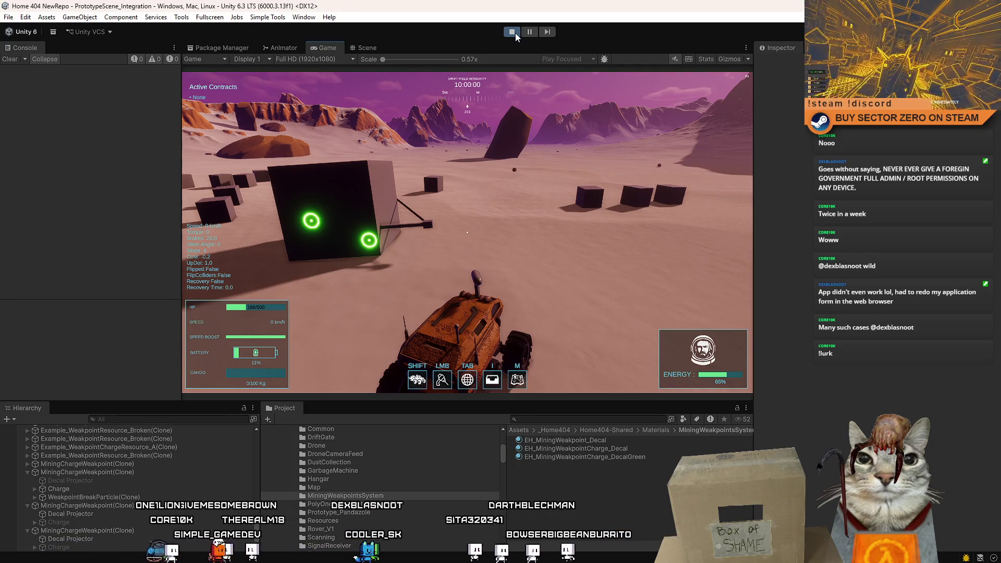
pyautogui.press('w')
pyautogui.press('a')
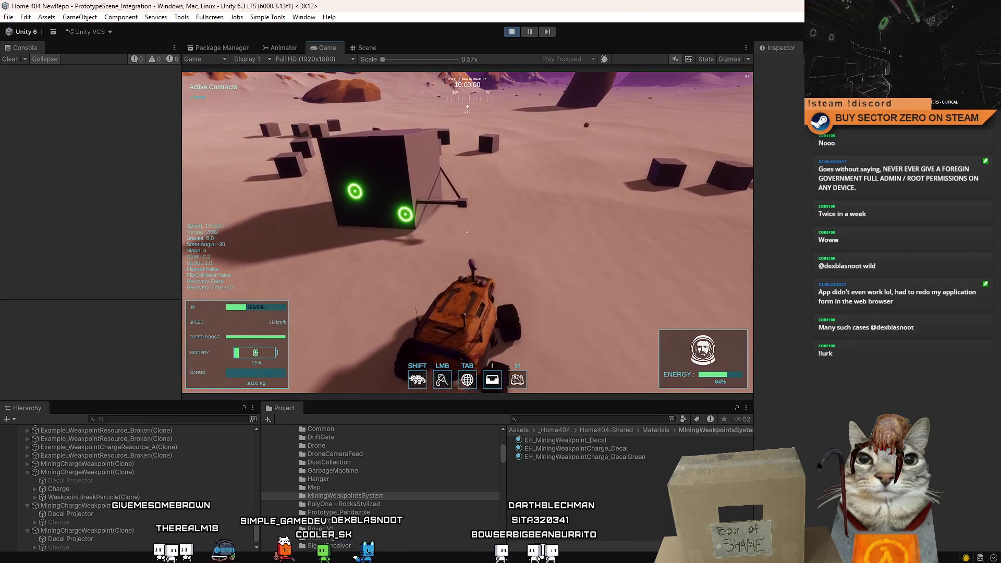
# Pause and resume the game twice more, then switch to the Flightradar24 browser window.
pyautogui.press('Escape')
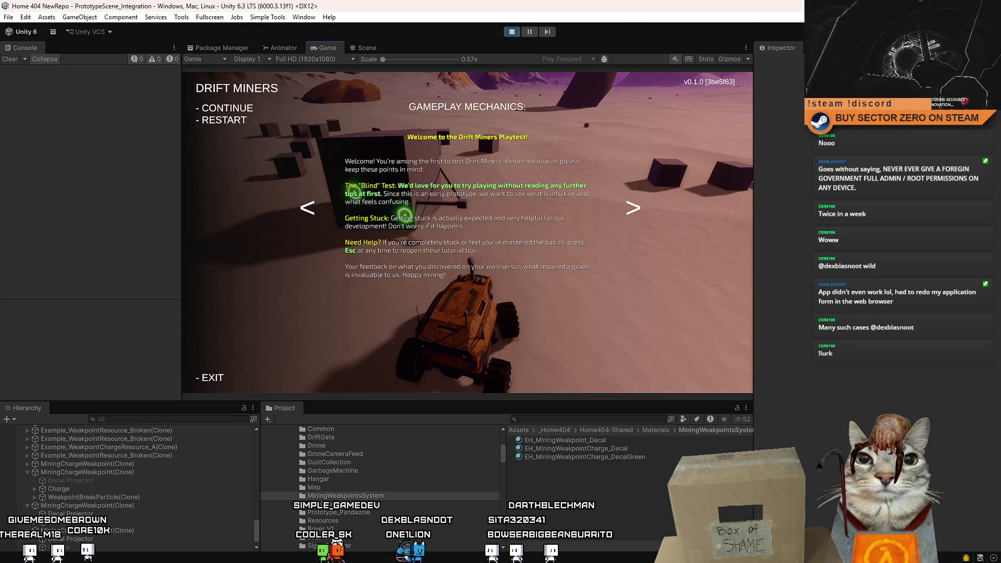
pyautogui.click(448, 96)
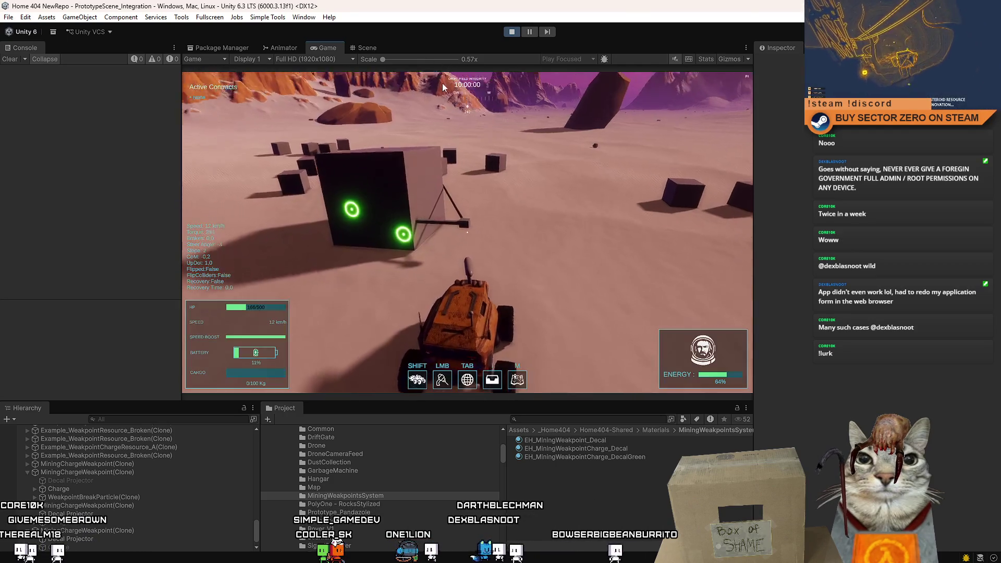
pyautogui.press('Escape')
pyautogui.press('Escape')
pyautogui.press('Escape')
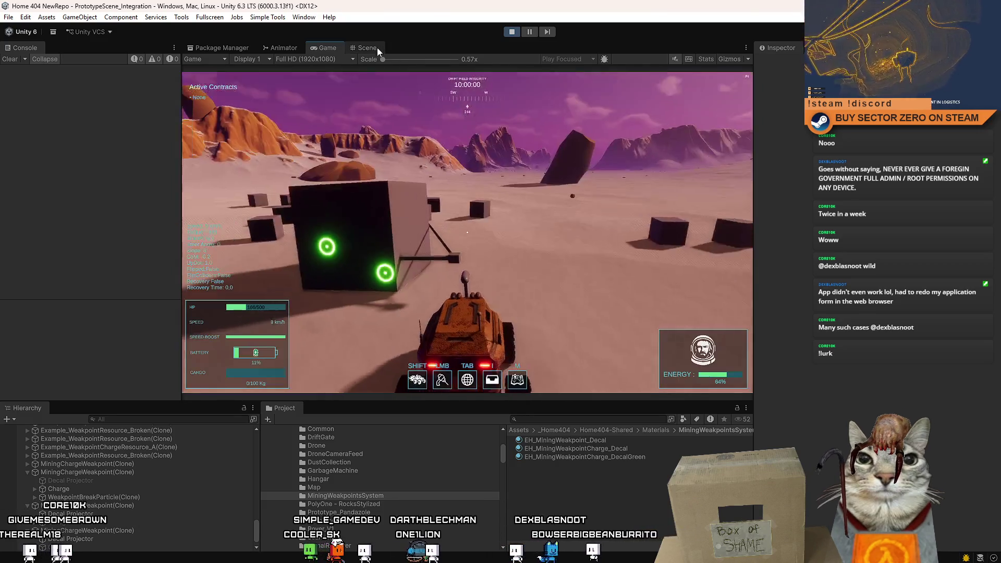
pyautogui.press('Escape')
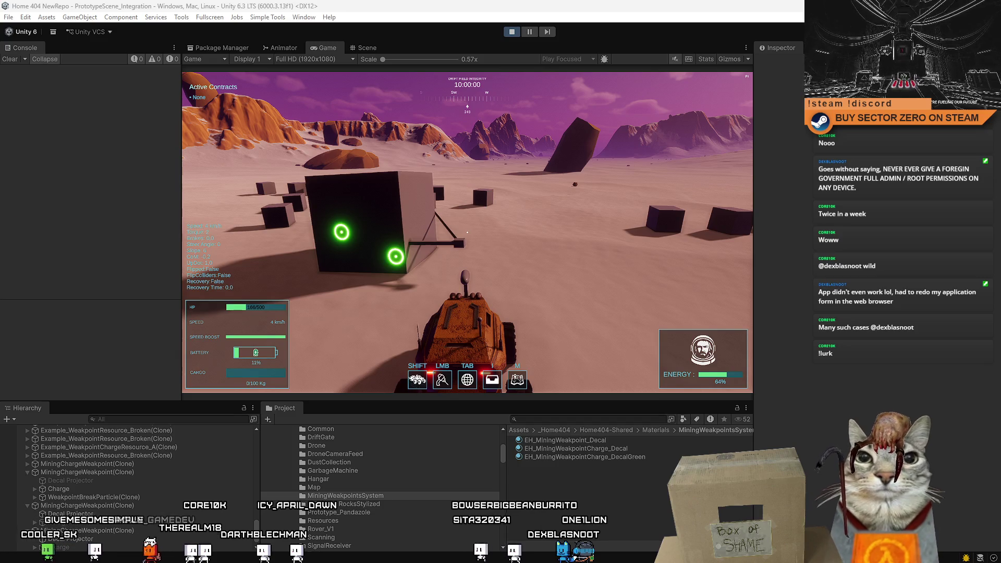
pyautogui.hotkey('alt', 'Tab')
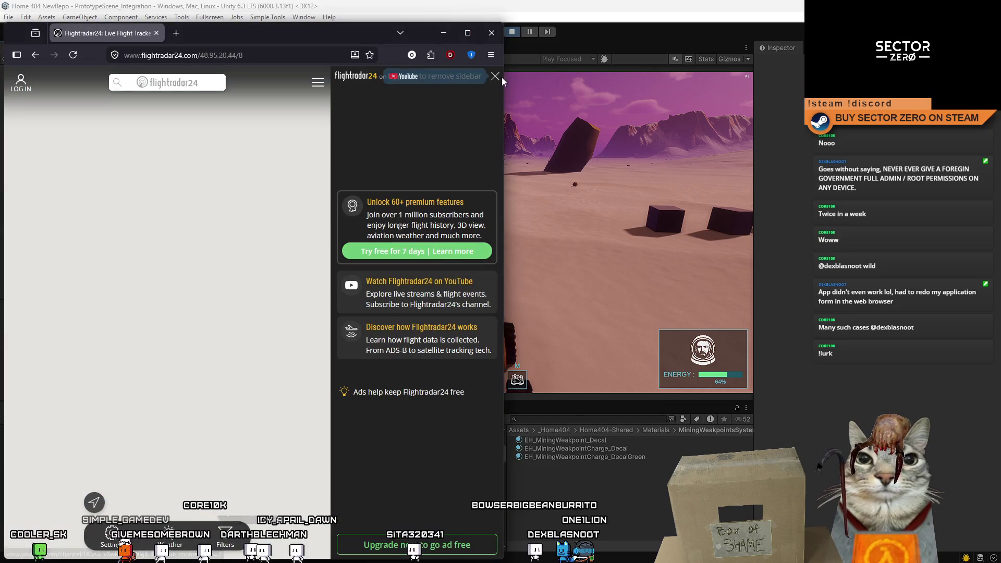
# Move the browser aside and pan the map along the flight route near Košice.
pyautogui.moveTo(314, 33); pyautogui.dragTo(572, 32)
pyautogui.scroll(3)
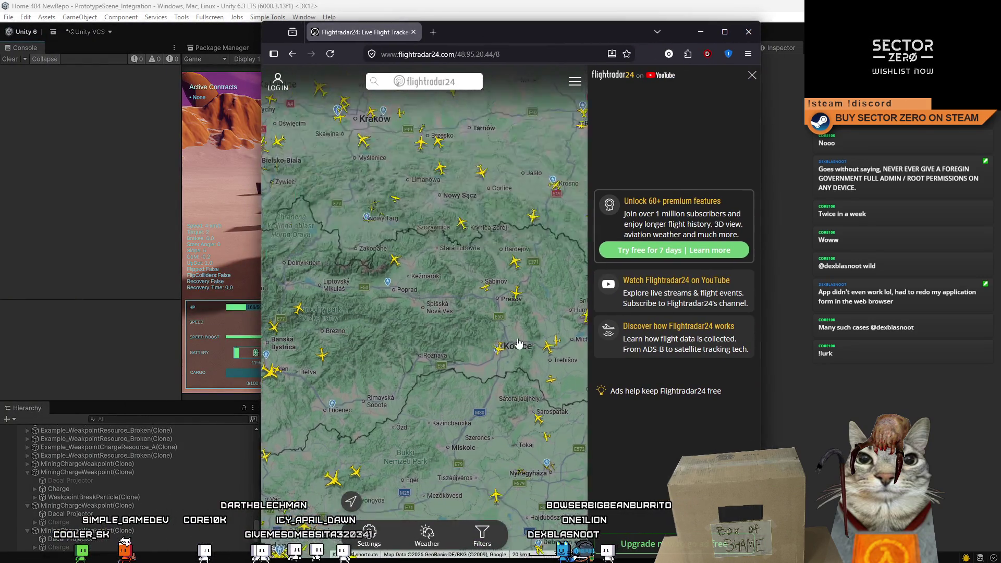
pyautogui.scroll(3)
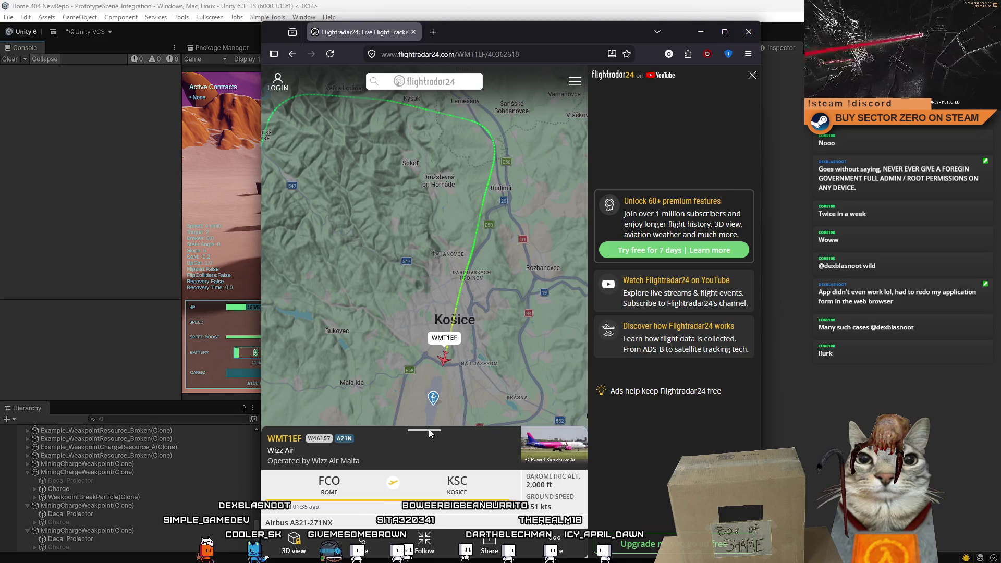
pyautogui.moveTo(494, 373); pyautogui.dragTo(451, 266)
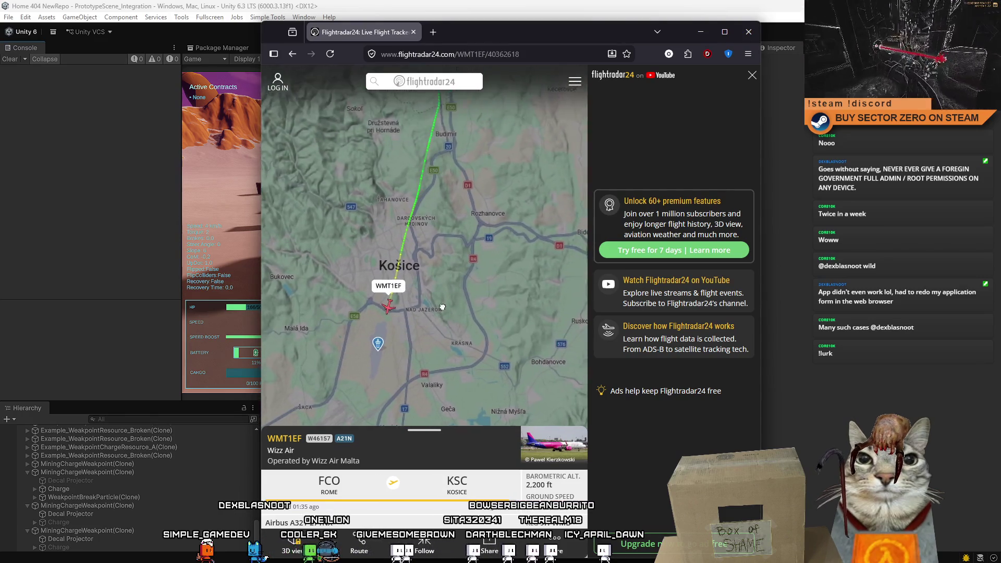
pyautogui.scroll(-3)
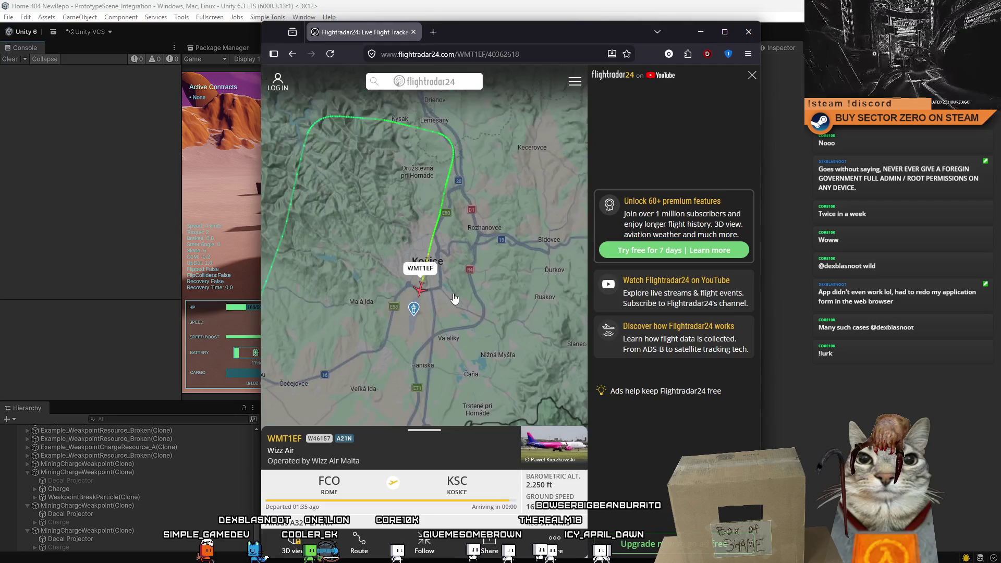
pyautogui.scroll(-3)
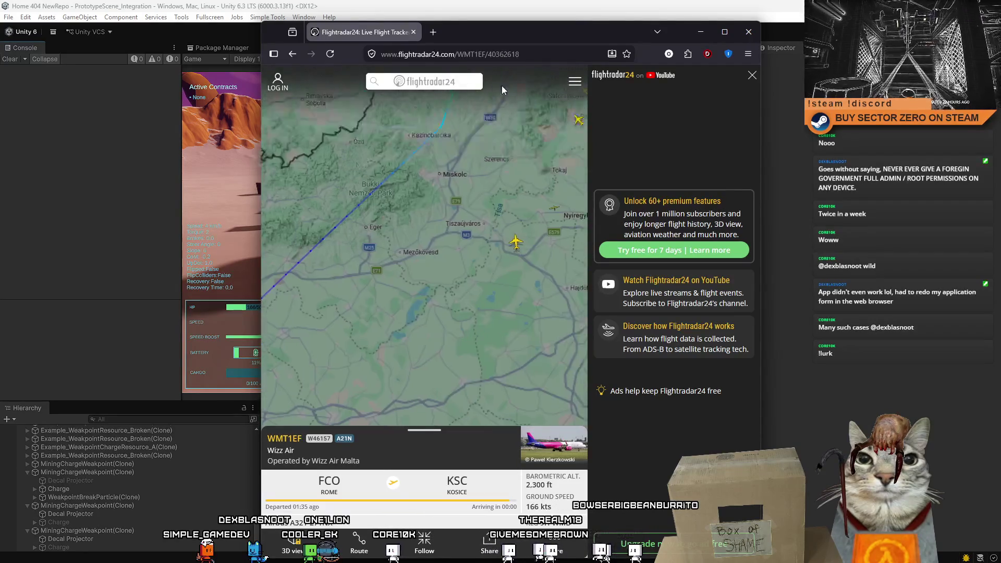
pyautogui.moveTo(323, 365); pyautogui.dragTo(425, 227)
pyautogui.scroll(3)
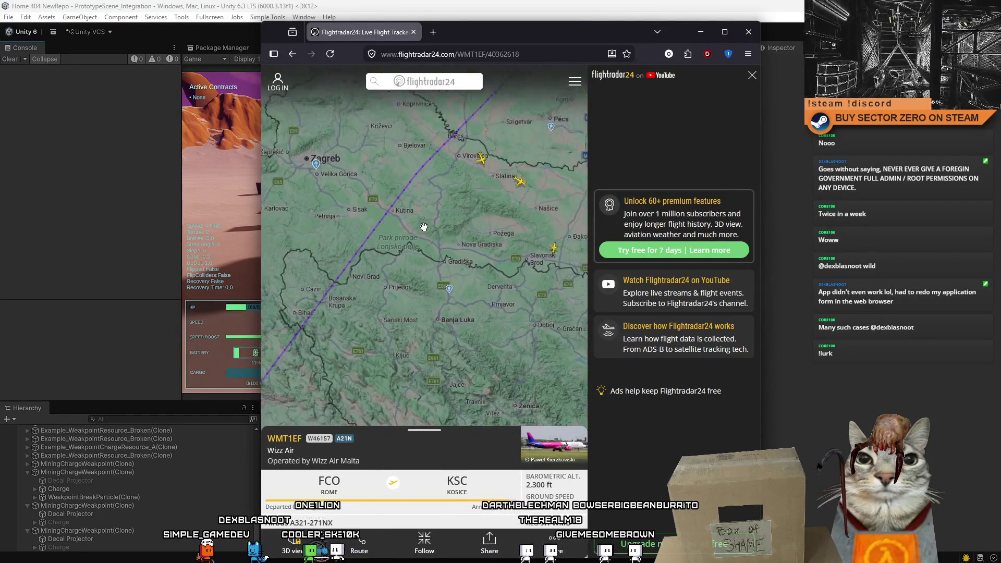
pyautogui.scroll(-3)
# Follow the track past the Zadar coast to the Tyrrhenian coast, then close the browser.
pyautogui.moveTo(334, 396); pyautogui.dragTo(353, 257)
pyautogui.scroll(-3)
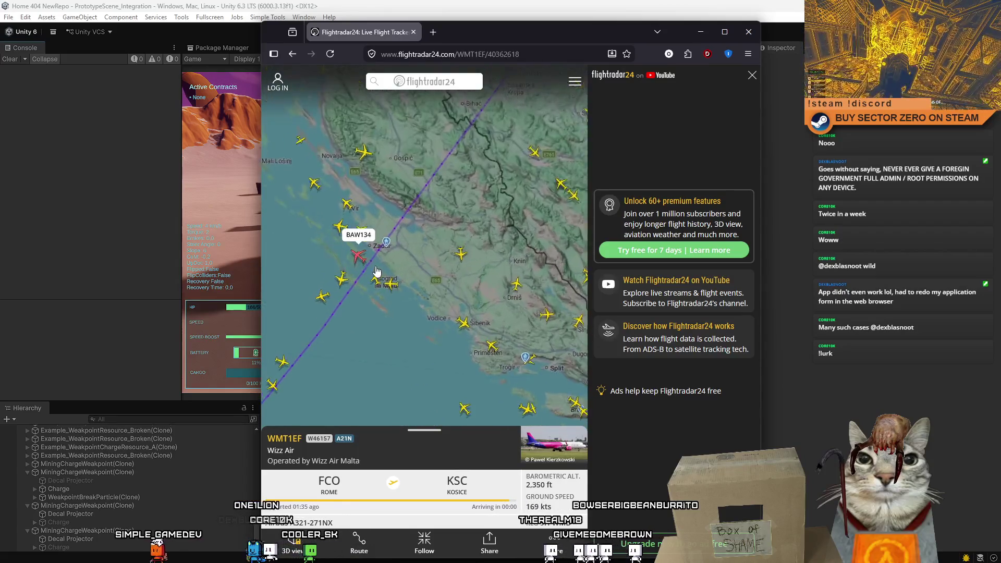
pyautogui.scroll(-3)
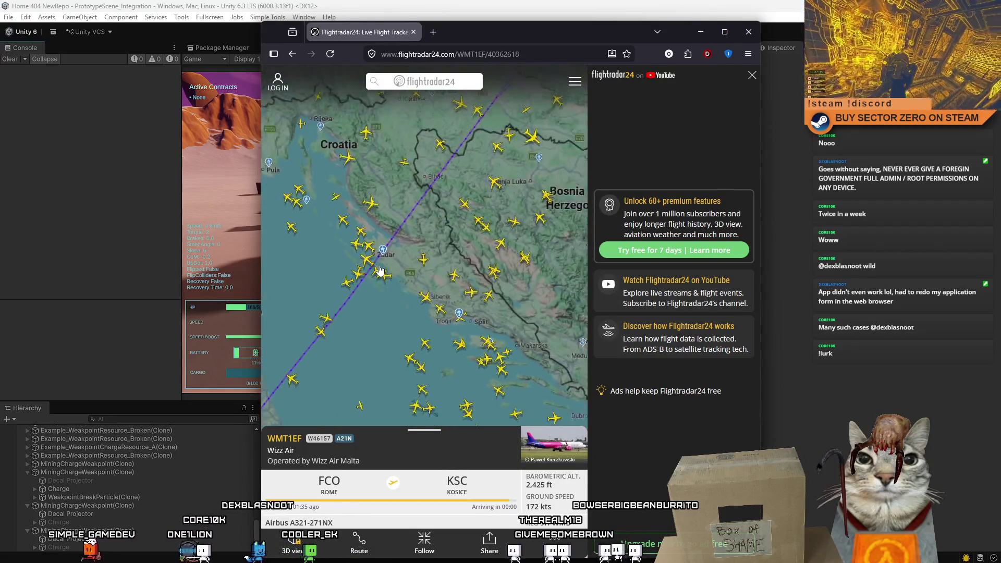
pyautogui.scroll(3)
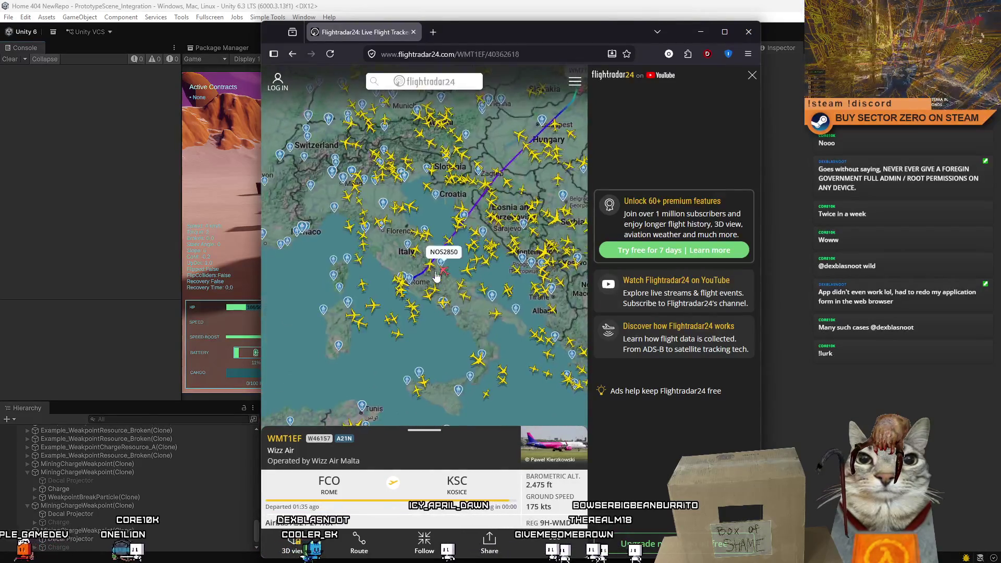
pyautogui.scroll(3)
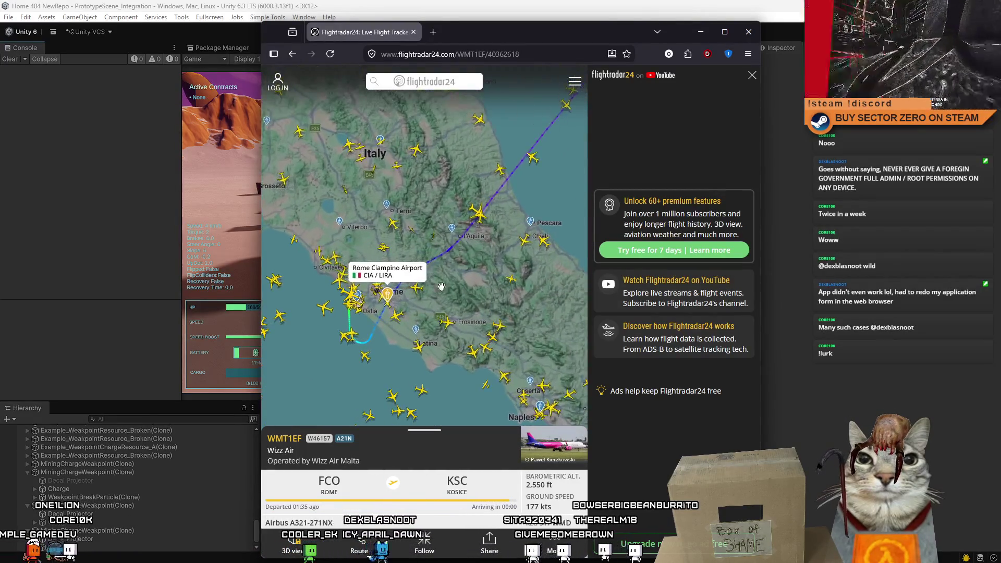
pyautogui.moveTo(344, 263); pyautogui.dragTo(435, 262)
pyautogui.scroll(-3)
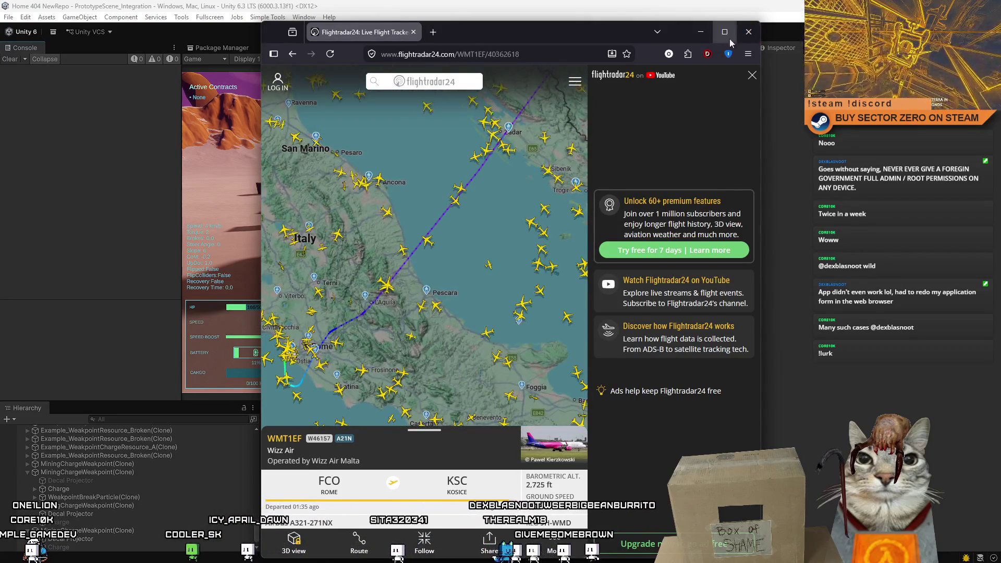
pyautogui.click(740, 38)
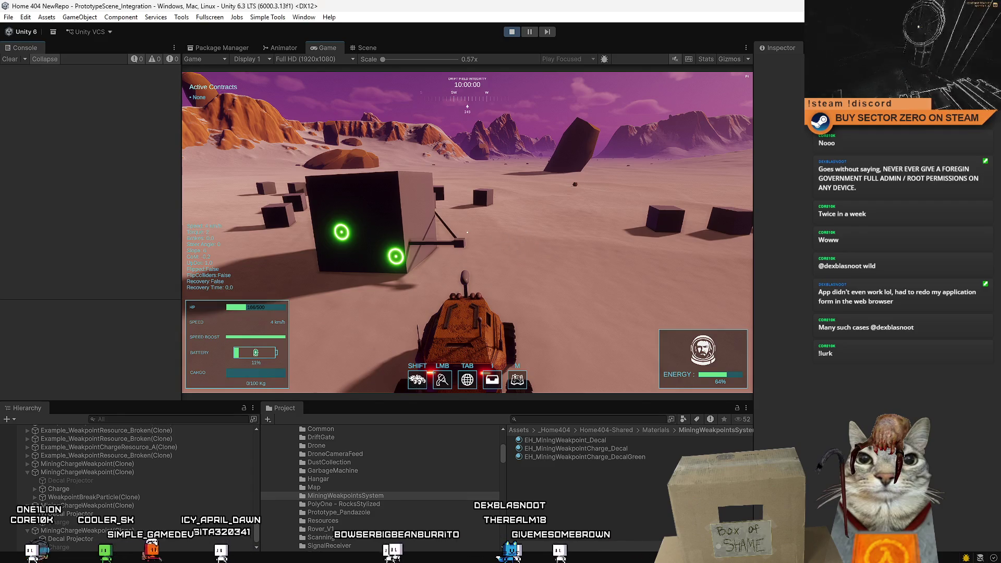
# Steer the rover around the green-weakpoint cube with WASD, brake to a stop, and pause.
pyautogui.press('w')
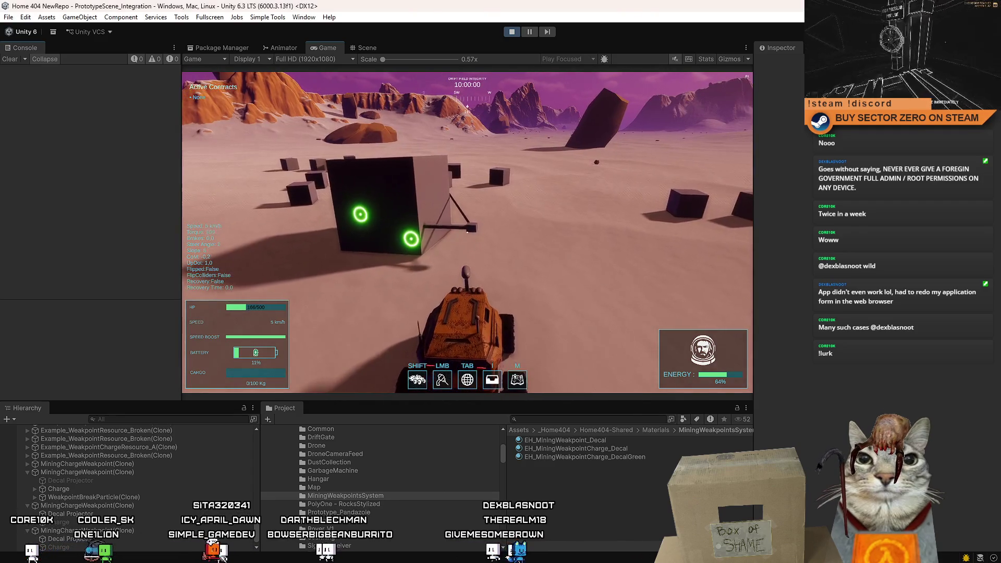
pyautogui.press('d')
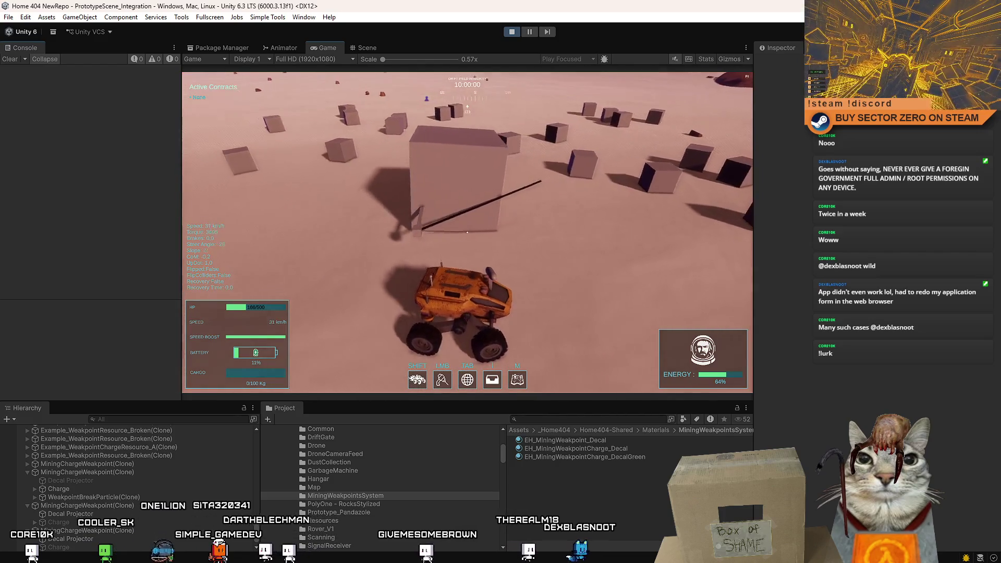
pyautogui.press('a')
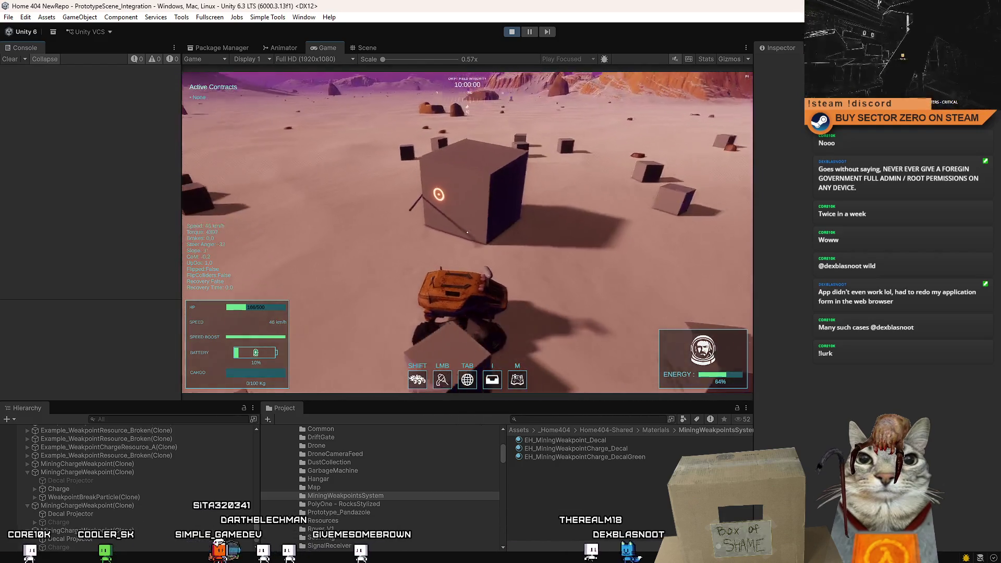
pyautogui.press('s')
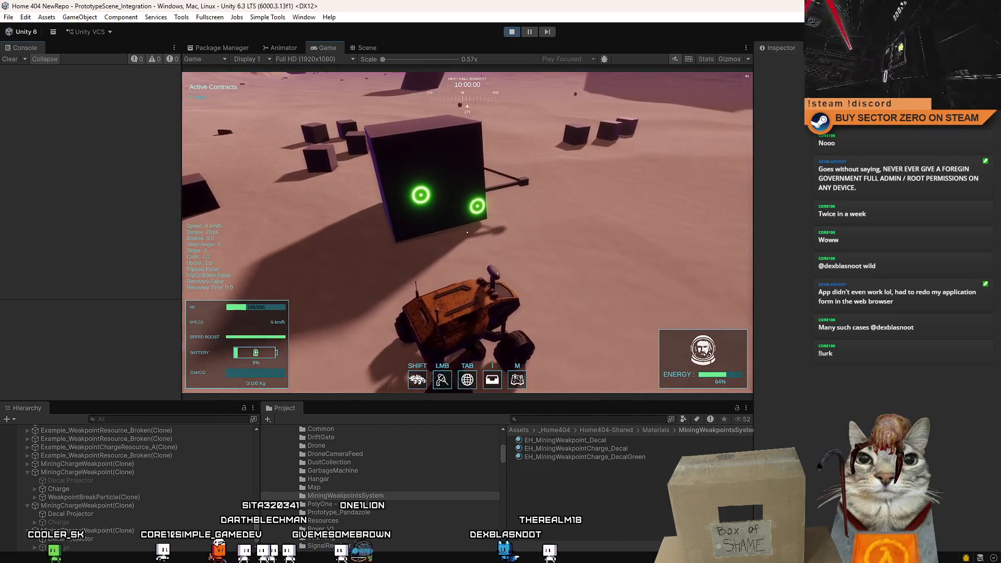
pyautogui.press('s')
pyautogui.press('a')
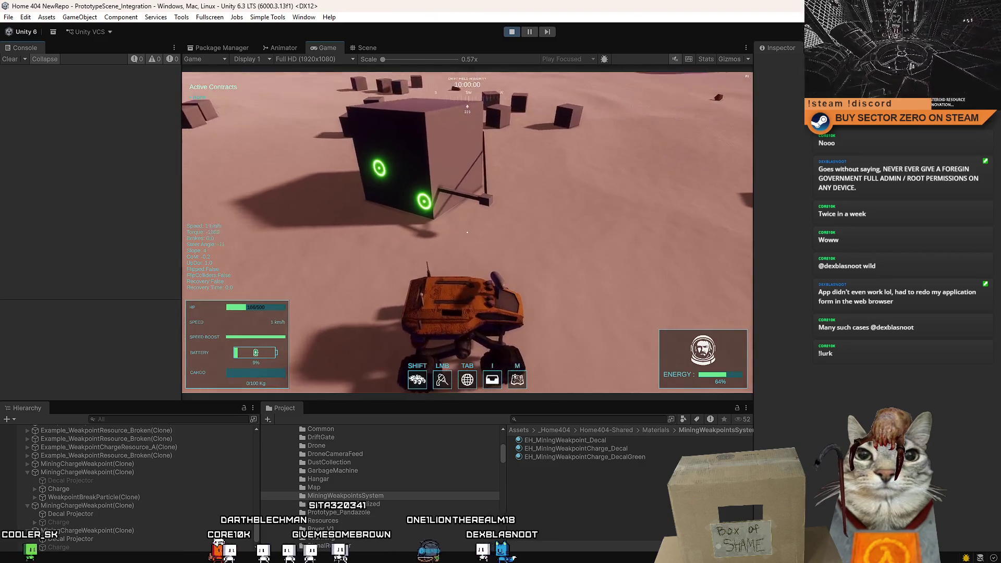
pyautogui.press('Escape')
pyautogui.click(530, 31)
# Back in the scene editor, duplicate the Charge_Part beam with Ctrl+D and start lengthening it.
pyautogui.click(367, 47)
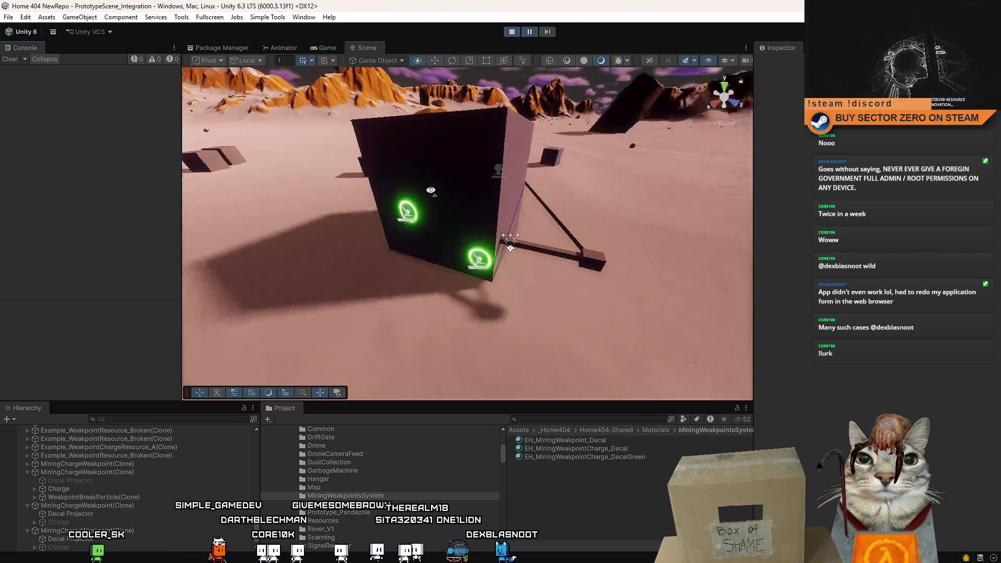
pyautogui.click(469, 240)
pyautogui.moveTo(642, 236); pyautogui.dragTo(344, 255)
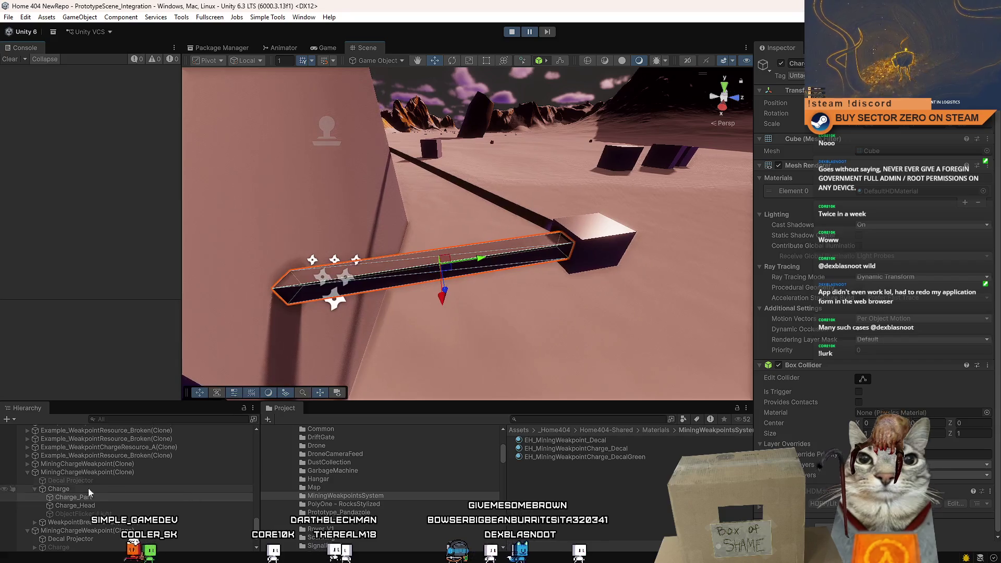
pyautogui.click(78, 490)
pyautogui.moveTo(470, 225); pyautogui.dragTo(524, 262)
pyautogui.hotkey('ctrl', 'd')
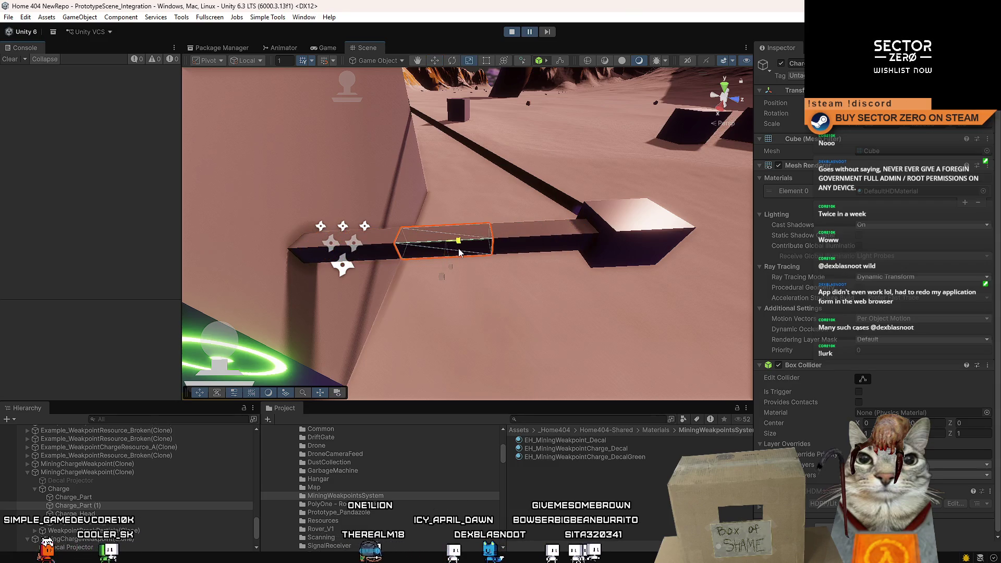
pyautogui.moveTo(468, 252); pyautogui.dragTo(478, 246)
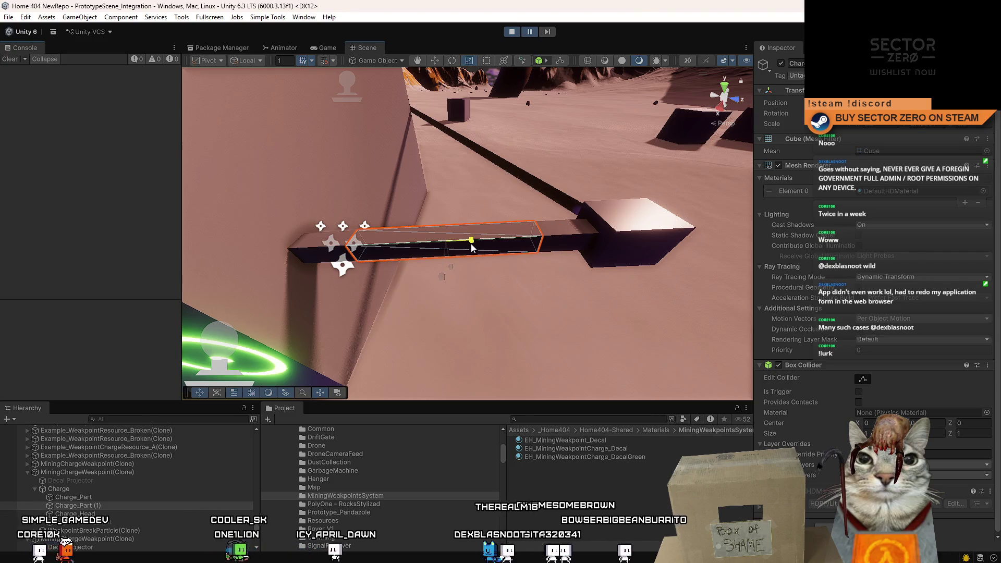
# Stretch the duplicated beam further toward the head cube and frame Charge_Part (1).
pyautogui.moveTo(471, 247); pyautogui.dragTo(285, 261)
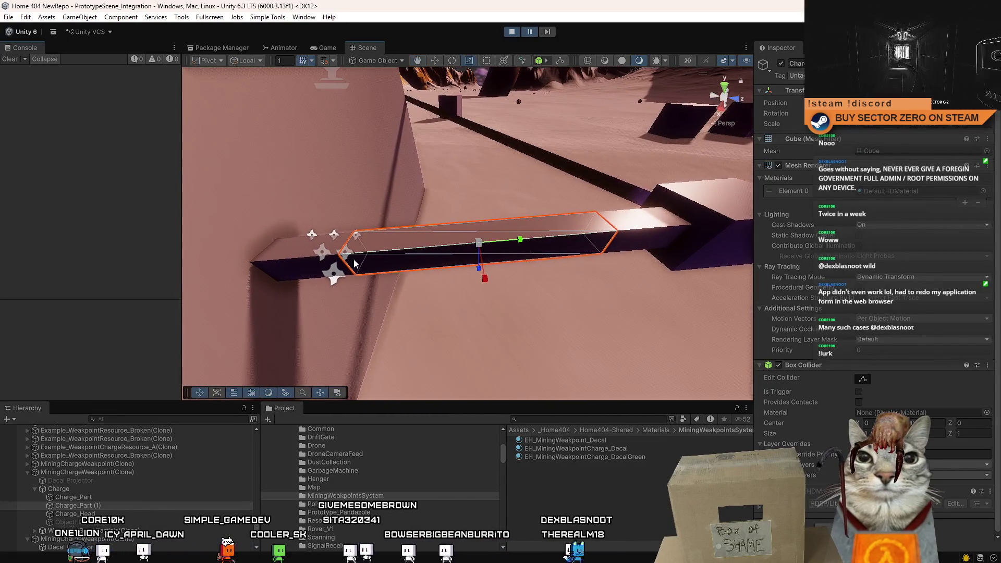
pyautogui.moveTo(530, 263); pyautogui.dragTo(455, 244)
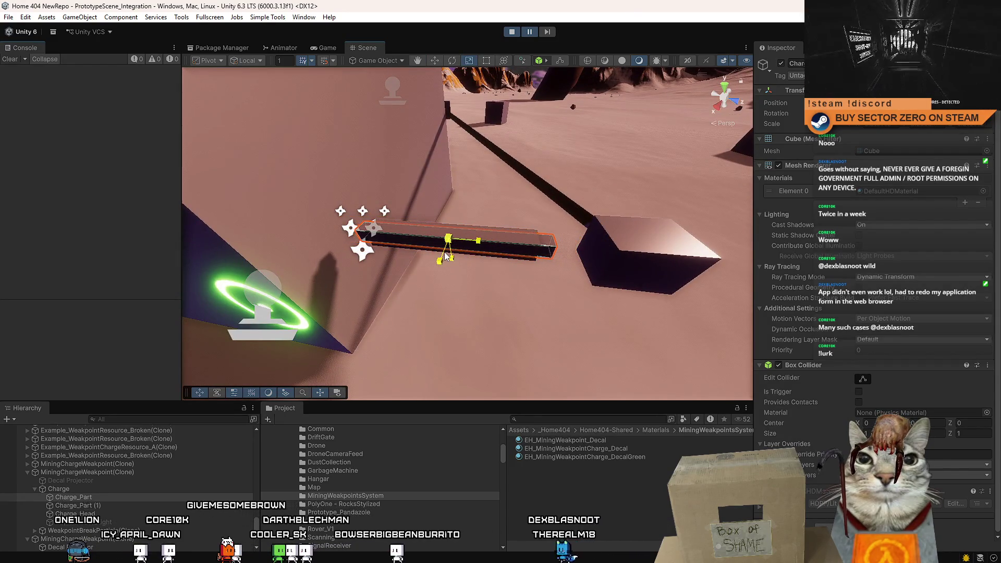
pyautogui.moveTo(497, 247); pyautogui.dragTo(568, 236)
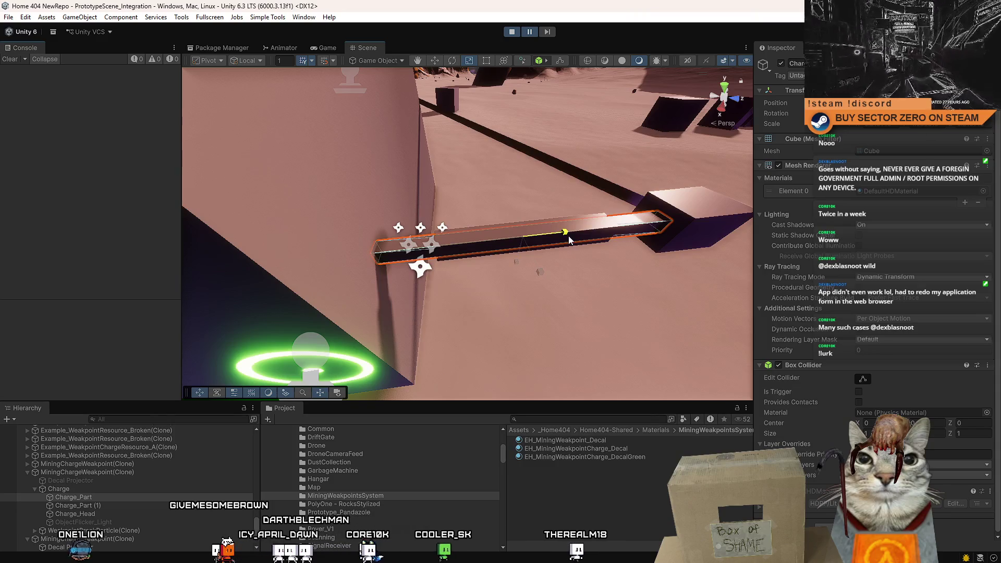
pyautogui.click(521, 284)
pyautogui.moveTo(521, 284); pyautogui.dragTo(518, 274)
pyautogui.click(518, 275)
pyautogui.press('f')
pyautogui.moveTo(603, 295); pyautogui.dragTo(455, 247)
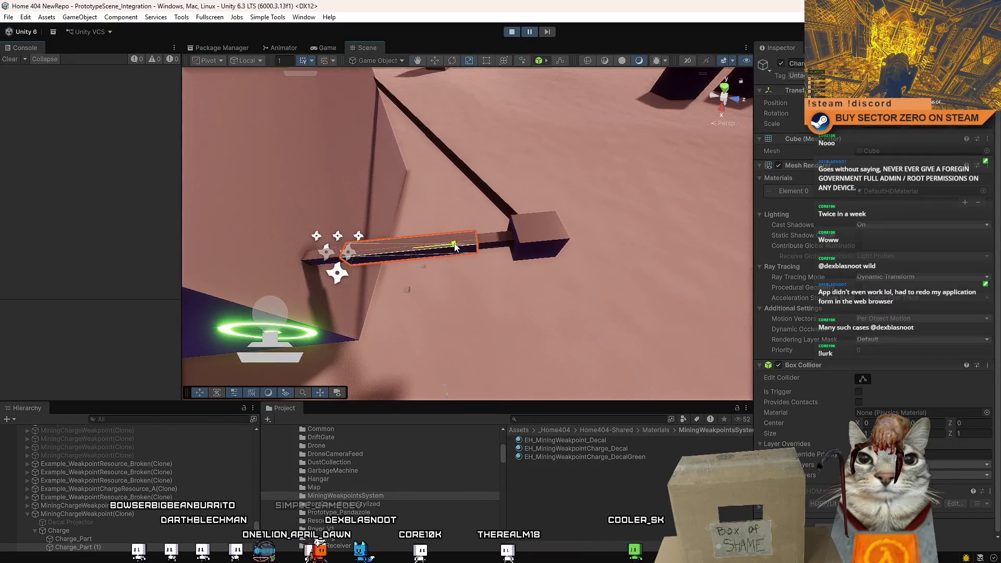
# Slide Charge_Part (1) along the tether toward the head cube with the Move tool.
pyautogui.press('w')
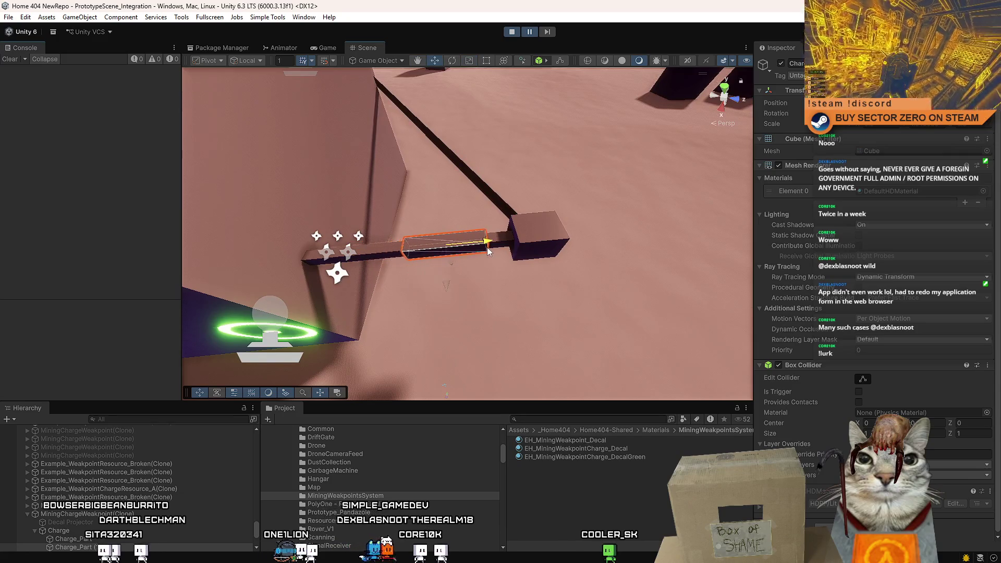
pyautogui.moveTo(496, 251); pyautogui.dragTo(530, 254)
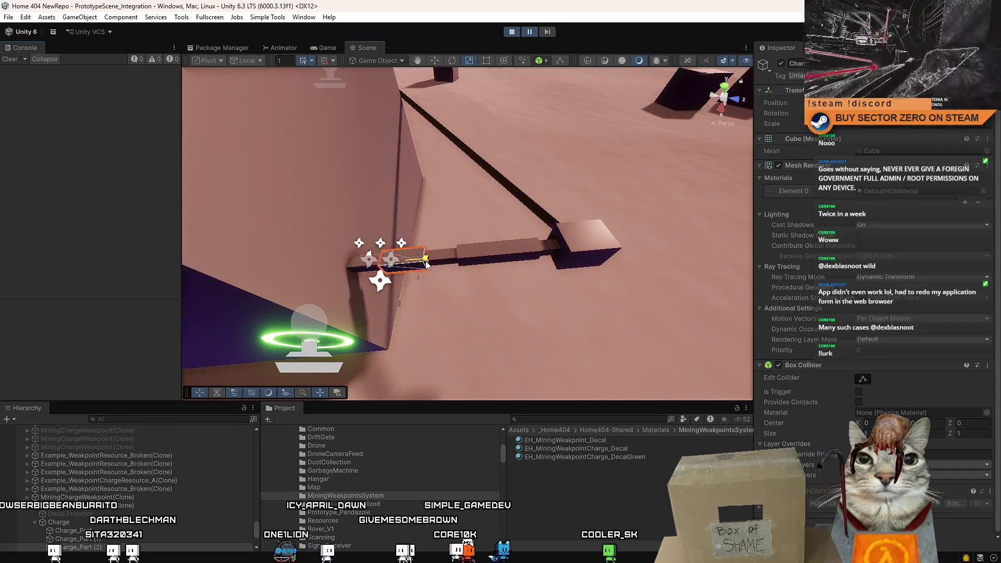
pyautogui.click(481, 240)
pyautogui.moveTo(514, 254); pyautogui.dragTo(520, 302)
pyautogui.click(511, 259)
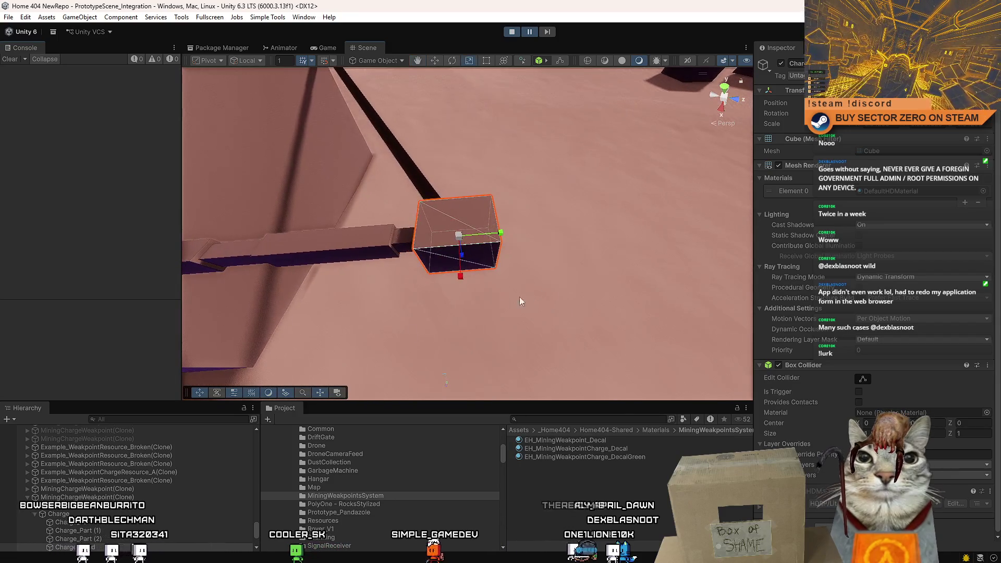
# Shrink the glowing Charge_Head cube and its ObjectFlicker_Light to fit the tether end.
pyautogui.scroll(-3)
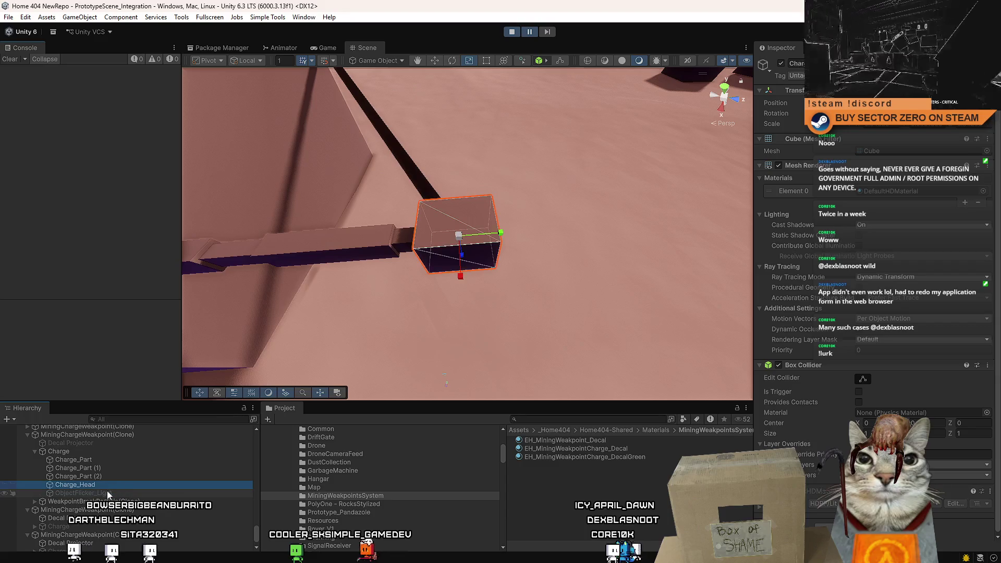
pyautogui.moveTo(525, 224); pyautogui.dragTo(322, 219)
pyautogui.click(125, 493)
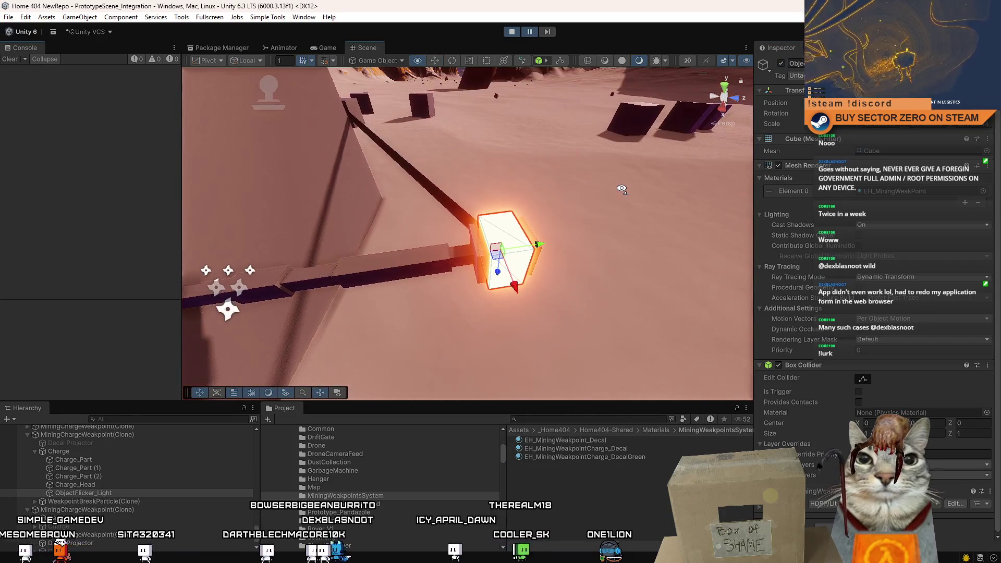
pyautogui.click(474, 242)
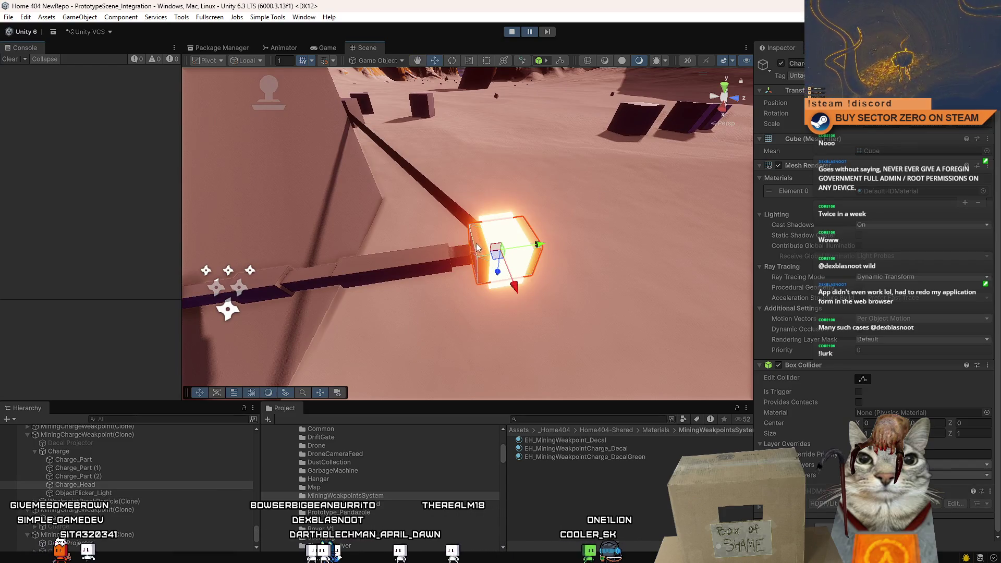
pyautogui.scroll(3)
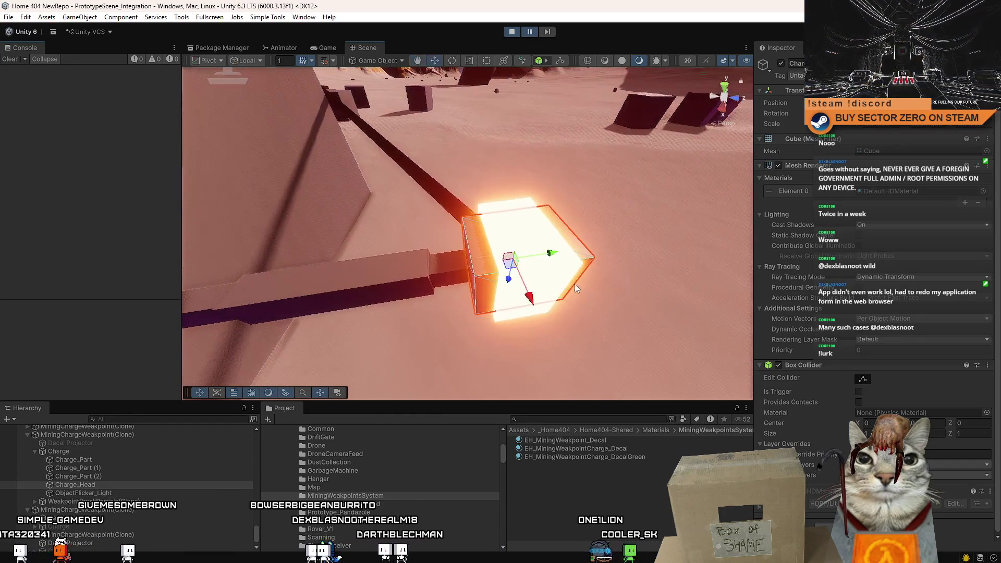
pyautogui.moveTo(515, 266); pyautogui.dragTo(516, 276)
pyautogui.click(104, 492)
pyautogui.moveTo(518, 277); pyautogui.dragTo(519, 284)
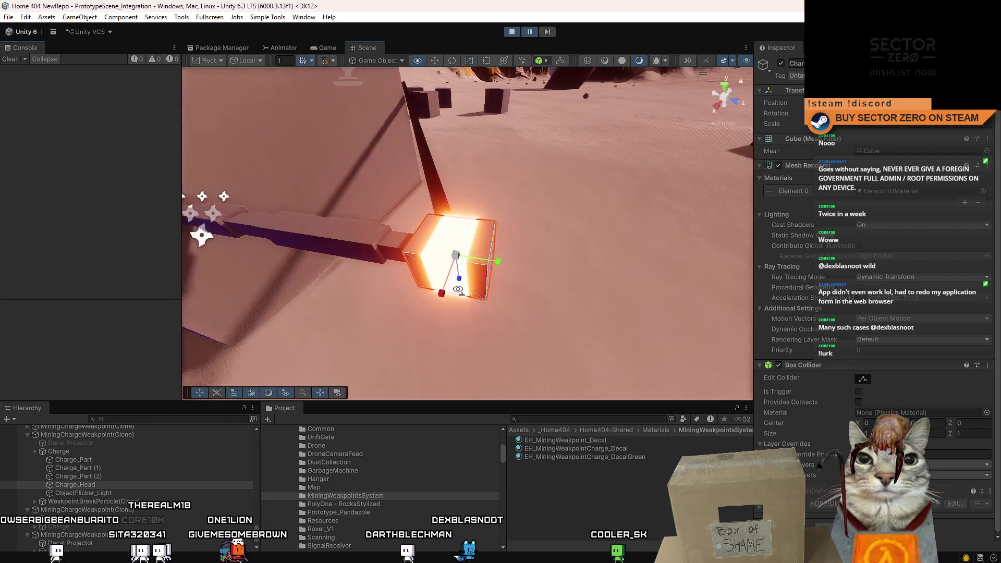
# Add a fourth beam piece, Charge_Part (3), and slide it toward the head.
pyautogui.click(85, 476)
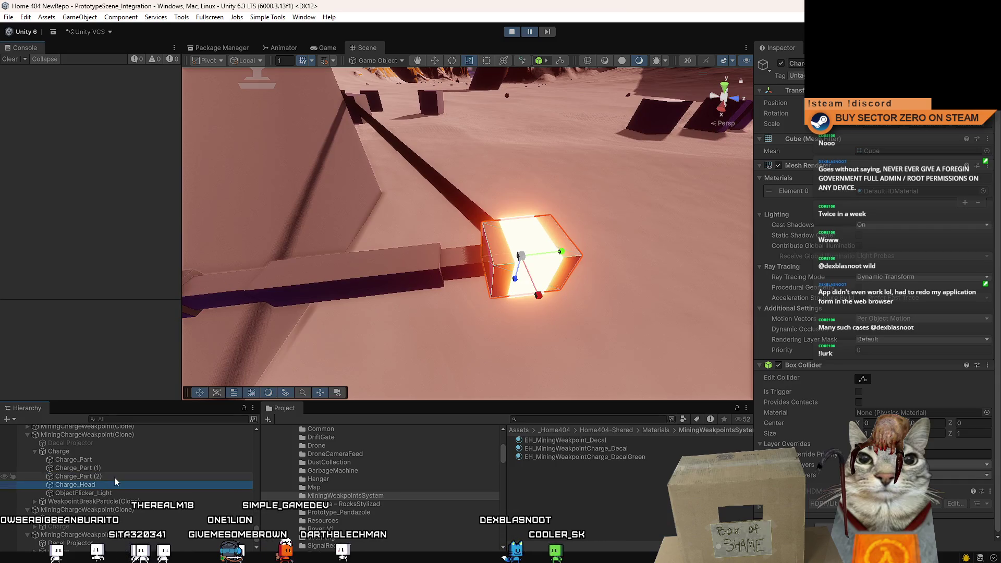
pyautogui.moveTo(380, 307); pyautogui.dragTo(356, 305)
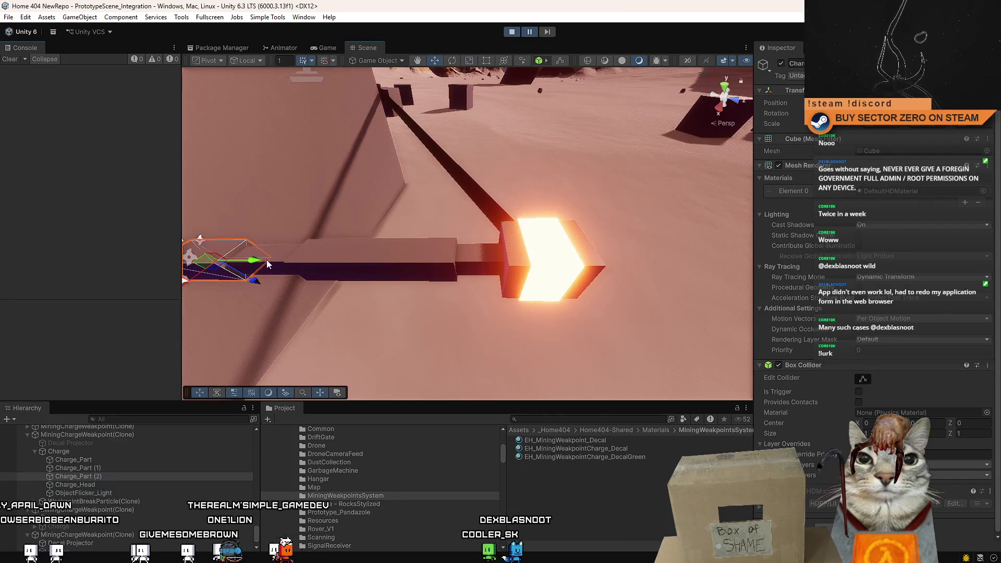
pyautogui.click(493, 261)
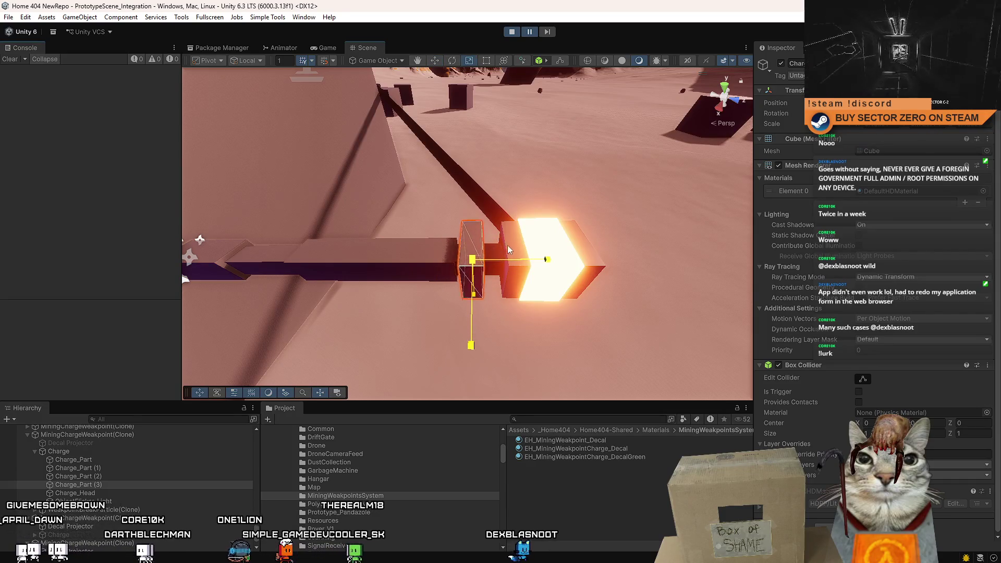
pyautogui.press('w')
pyautogui.moveTo(510, 261); pyautogui.dragTo(532, 269)
# Remove the Mesh Renderer and Mesh Filter from Charge_Head, leaving only its Box Collider.
pyautogui.click(124, 493)
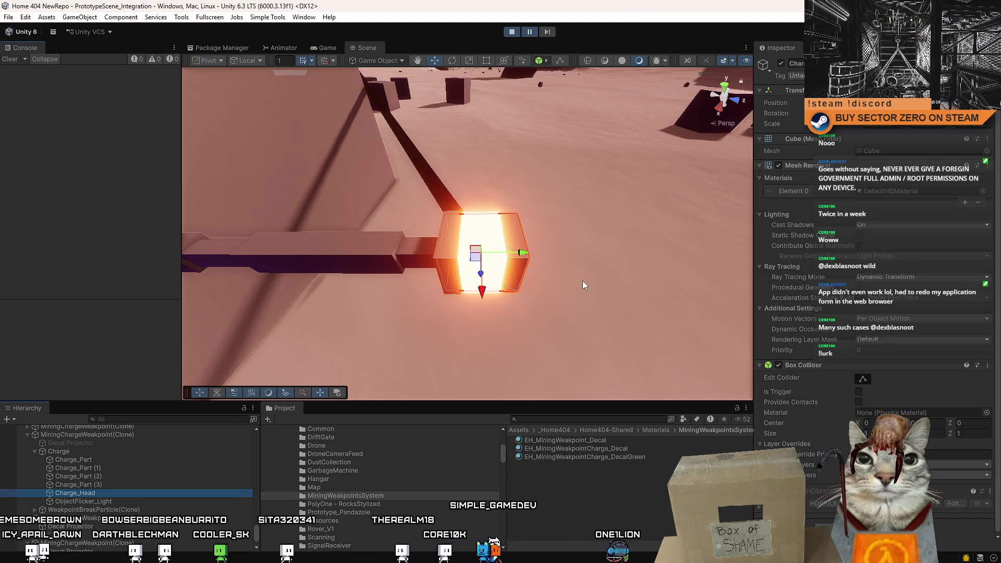
pyautogui.click(778, 165)
pyautogui.rightClick(793, 165)
pyautogui.click(855, 188)
pyautogui.rightClick(810, 139)
pyautogui.click(837, 164)
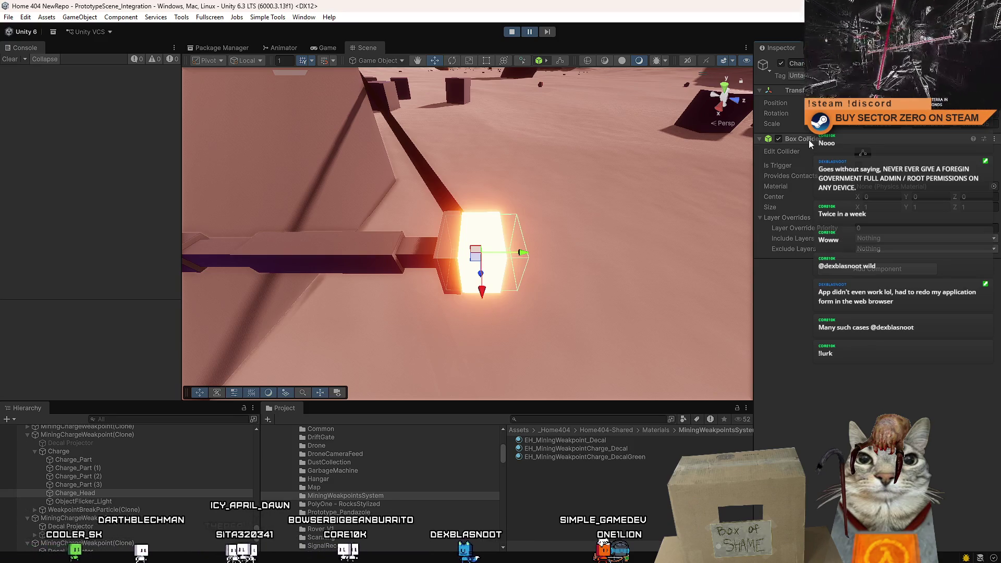
# Duplicate Charge_Part (3) into Charge_Part (4) and slide it out along the X arrow.
pyautogui.moveTo(581, 238); pyautogui.dragTo(647, 234)
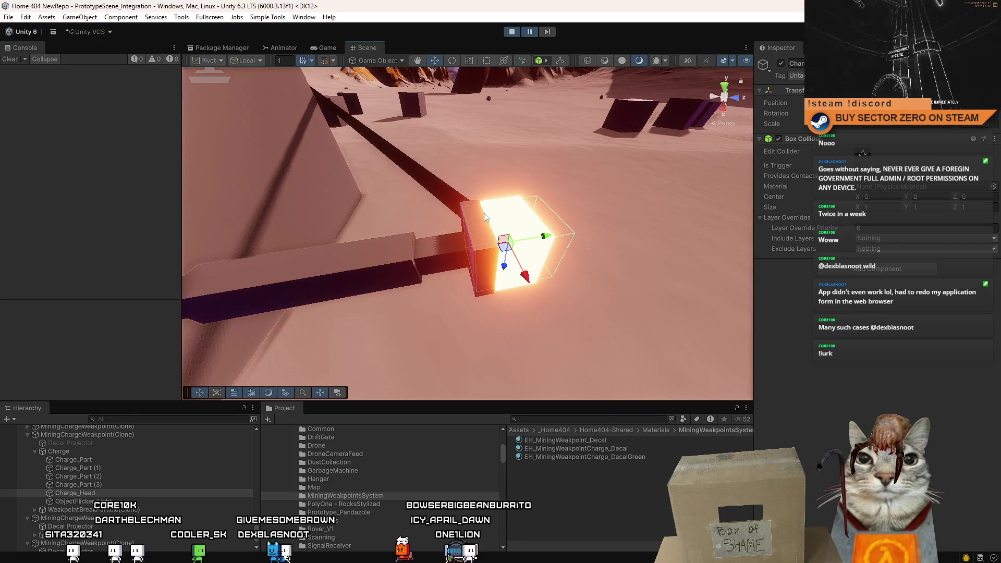
pyautogui.moveTo(466, 186); pyautogui.dragTo(469, 219)
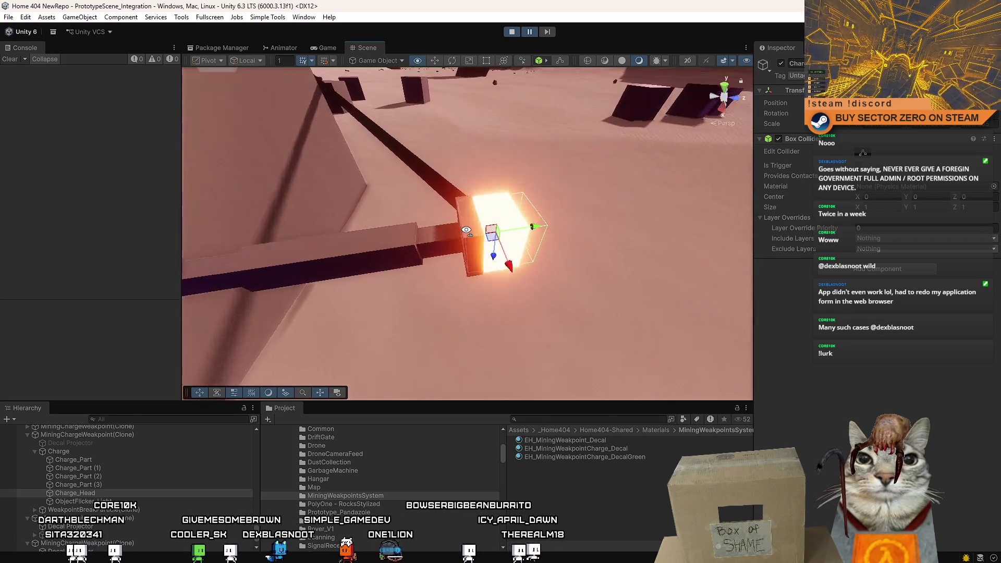
pyautogui.click(469, 220)
pyautogui.hotkey('ctrl', 'd')
pyautogui.press('f')
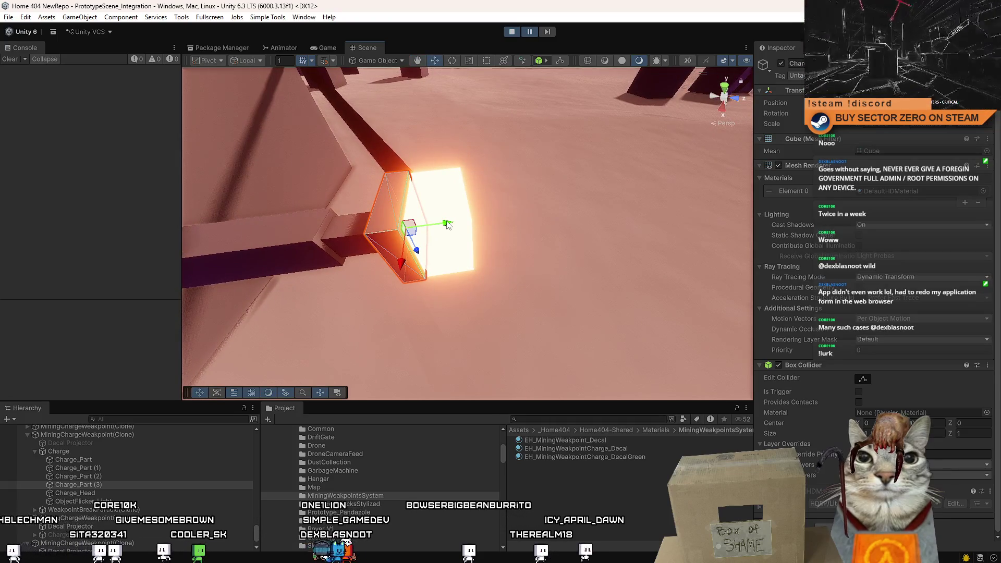
pyautogui.moveTo(446, 225); pyautogui.dragTo(516, 231)
pyautogui.click(572, 206)
pyautogui.moveTo(571, 207); pyautogui.dragTo(574, 237)
pyautogui.click(574, 237)
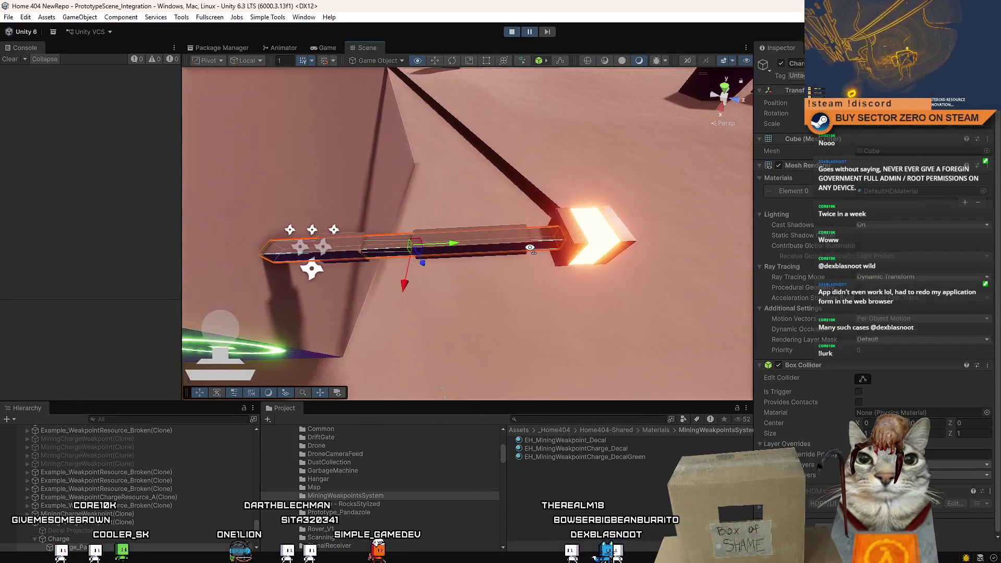
# Apply the Metal_Orange material to two of the tether segments.
pyautogui.click(423, 250)
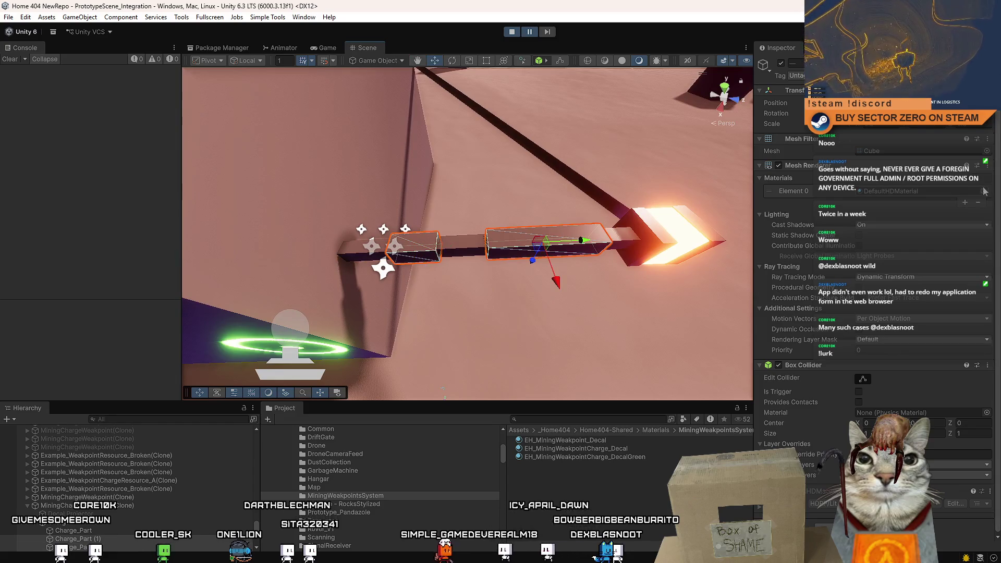
pyautogui.click(985, 192)
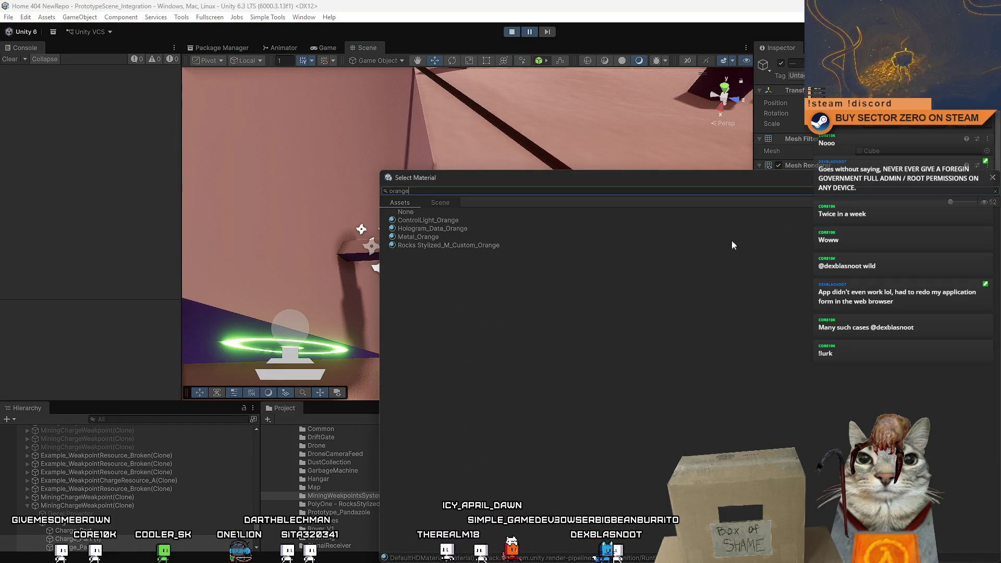
pyautogui.doubleClick(442, 236)
pyautogui.moveTo(451, 241); pyautogui.dragTo(469, 214)
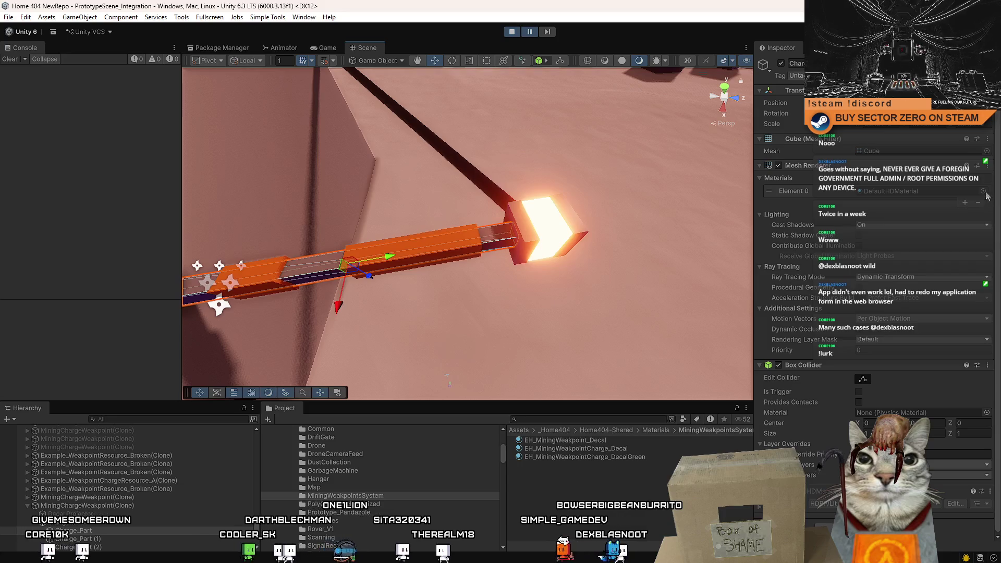
# Give another charge part the Metal_Black material as Element 0.
pyautogui.click(983, 191)
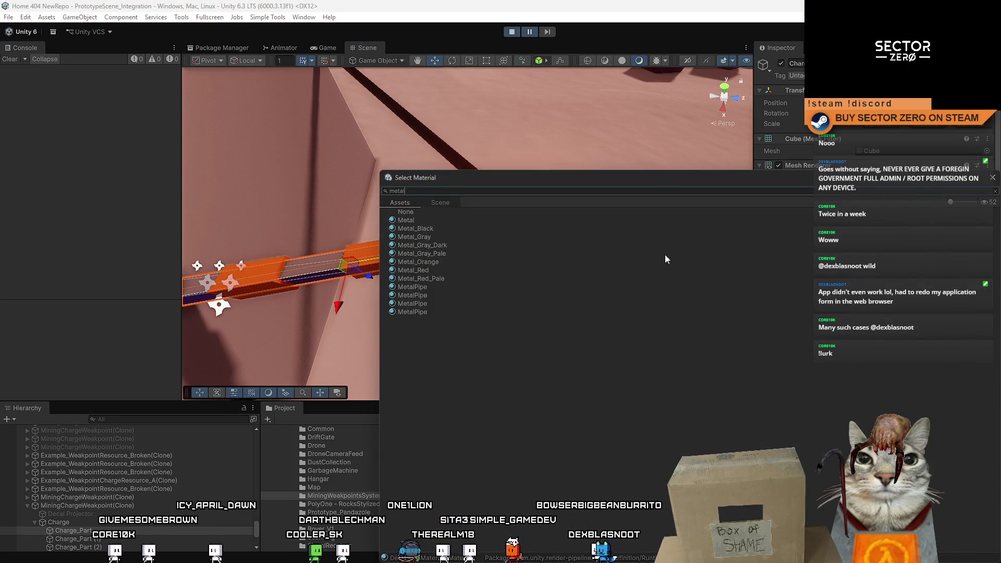
pyautogui.click(418, 220)
pyautogui.click(433, 229)
pyautogui.doubleClick(433, 228)
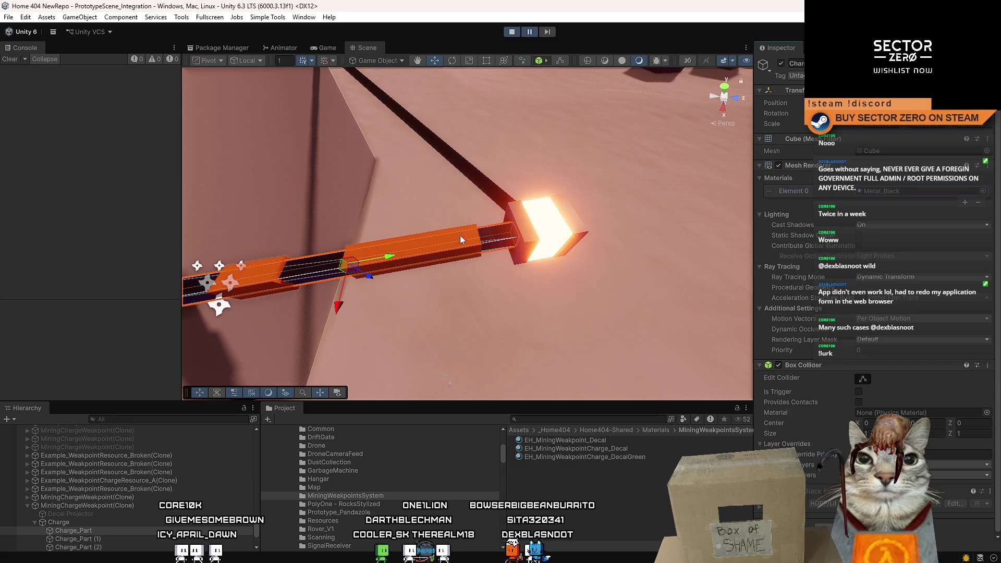
# Search the picker for Metal_Black and apply it to the glowing end cube Charge_Part (3).
pyautogui.click(522, 242)
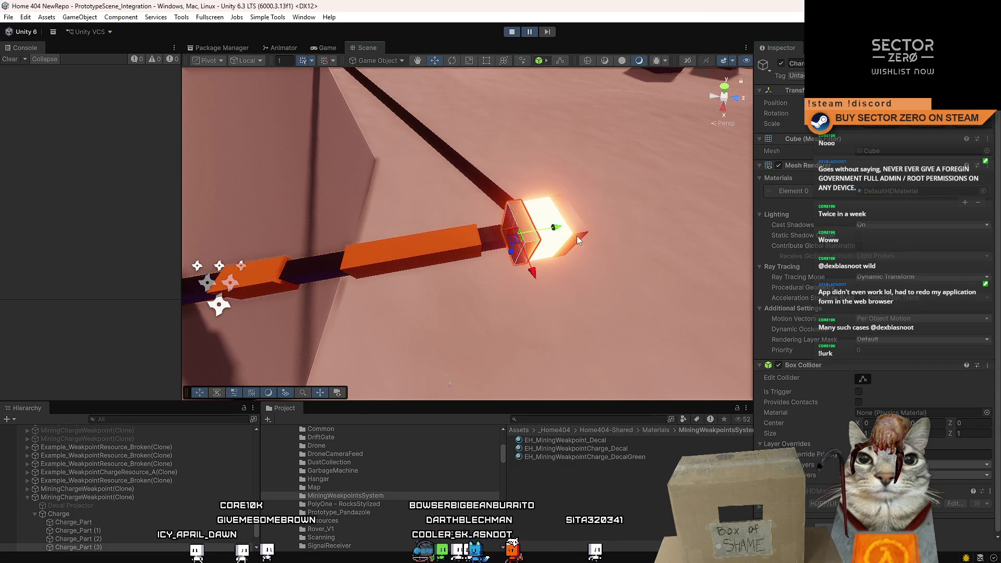
pyautogui.click(985, 191)
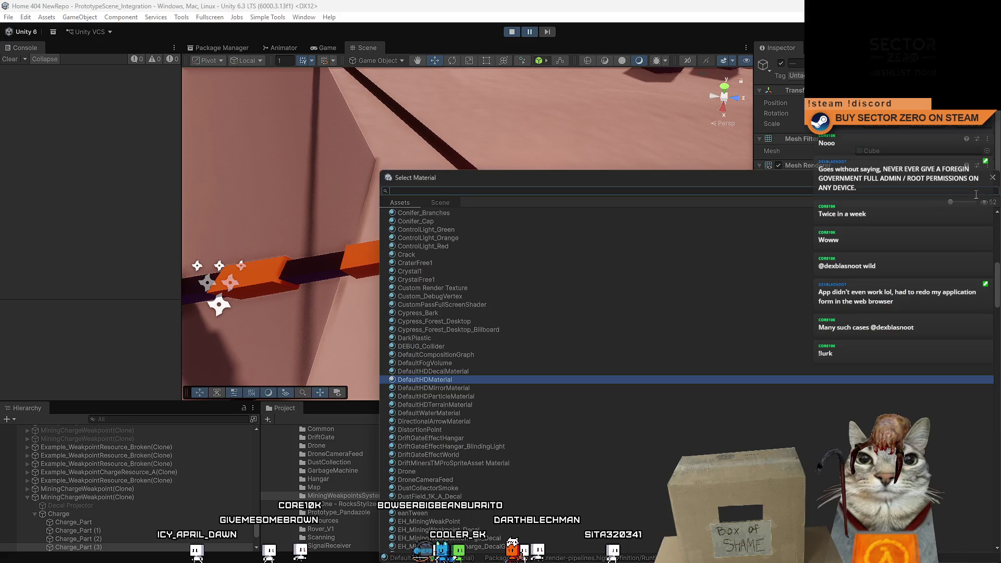
pyautogui.write('metal back')
pyautogui.doubleClick(461, 220)
pyautogui.click(396, 145)
pyautogui.moveTo(620, 224); pyautogui.dragTo(593, 202)
pyautogui.moveTo(477, 211); pyautogui.dragTo(809, 242)
pyautogui.moveTo(924, 259); pyautogui.dragTo(323, 250)
pyautogui.scroll(3)
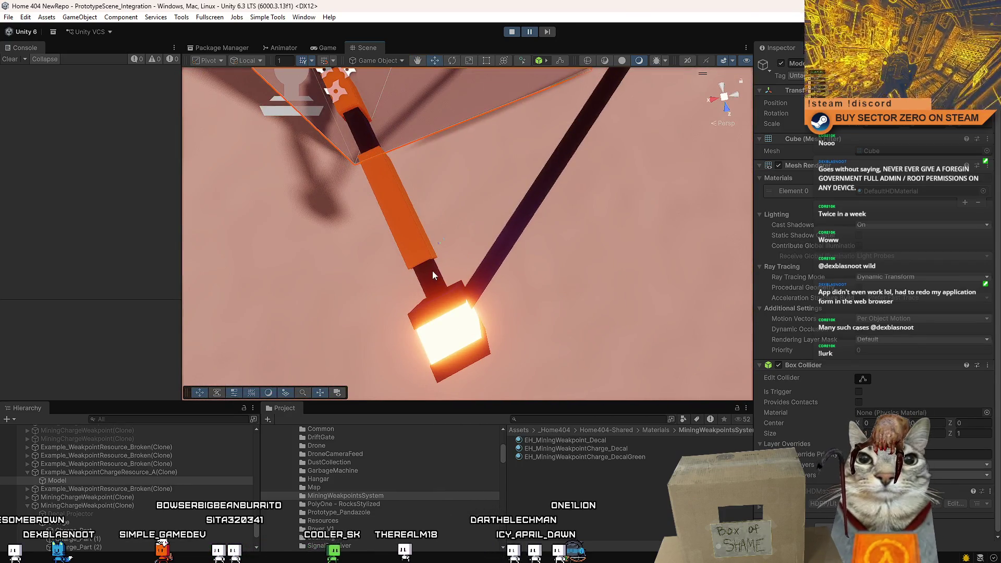
# Shift Charge_Head farther along the tether so its collider surrounds the glowing end cube.
pyautogui.moveTo(430, 275); pyautogui.dragTo(391, 286)
pyautogui.scroll(3)
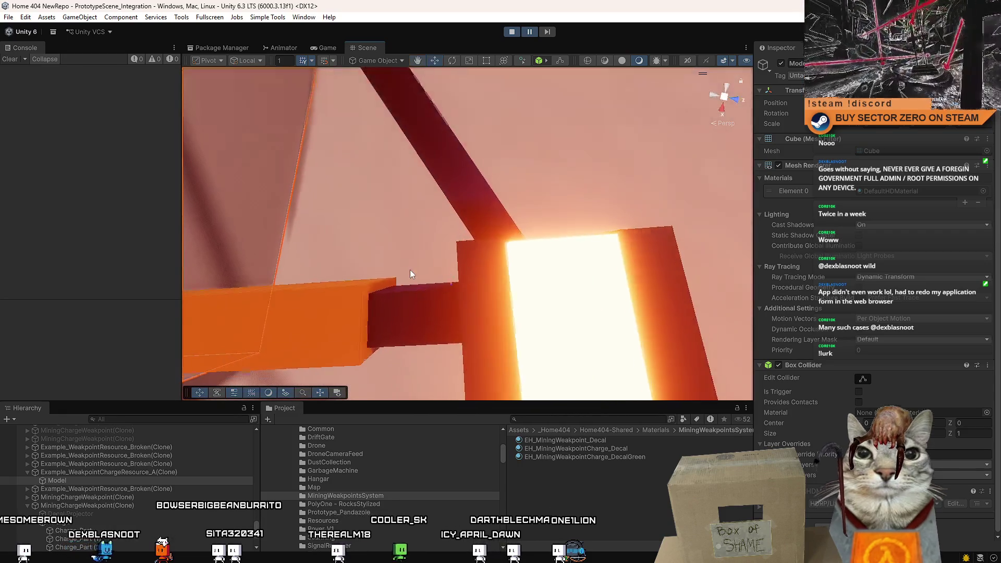
pyautogui.scroll(-3)
pyautogui.moveTo(463, 206); pyautogui.dragTo(402, 197)
pyautogui.scroll(-3)
pyautogui.scroll(3)
pyautogui.scroll(-3)
pyautogui.scroll(3)
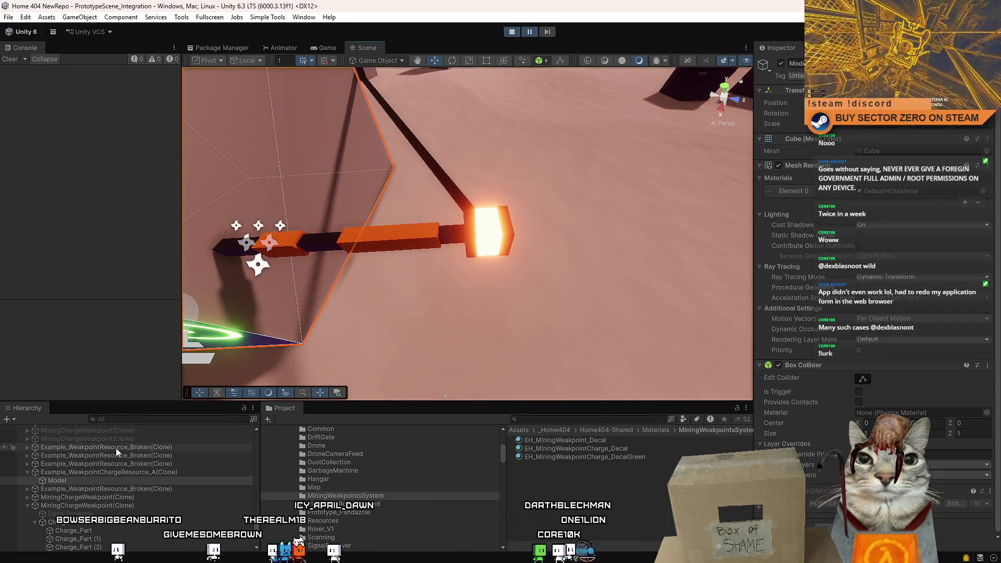
pyautogui.click(487, 232)
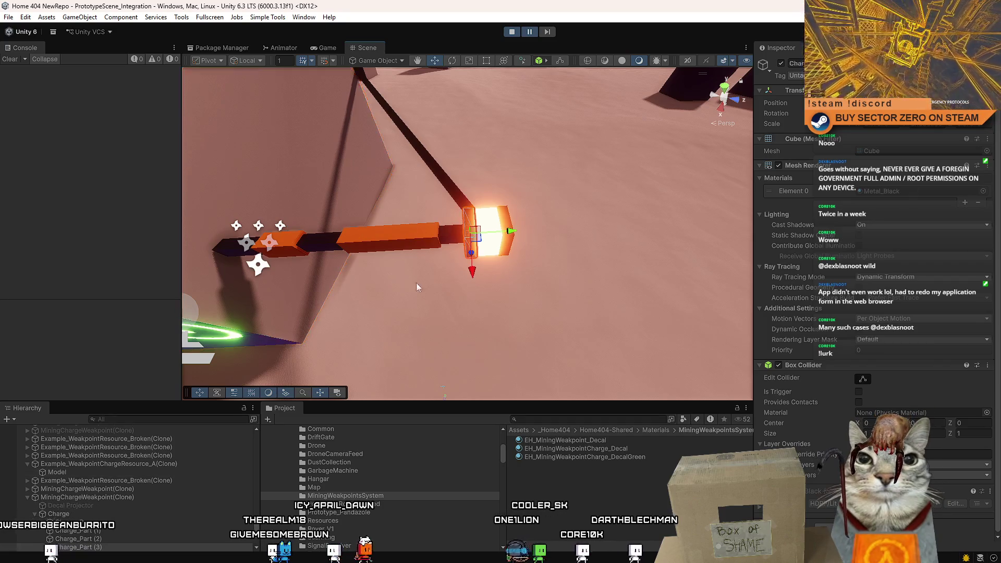
pyautogui.click(76, 472)
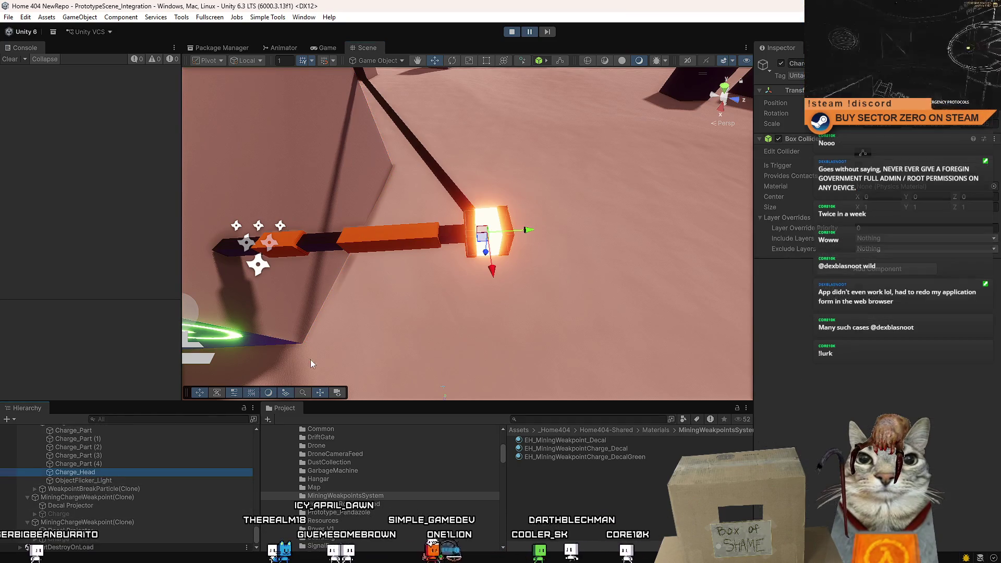
pyautogui.scroll(3)
pyautogui.moveTo(540, 215); pyautogui.dragTo(528, 224)
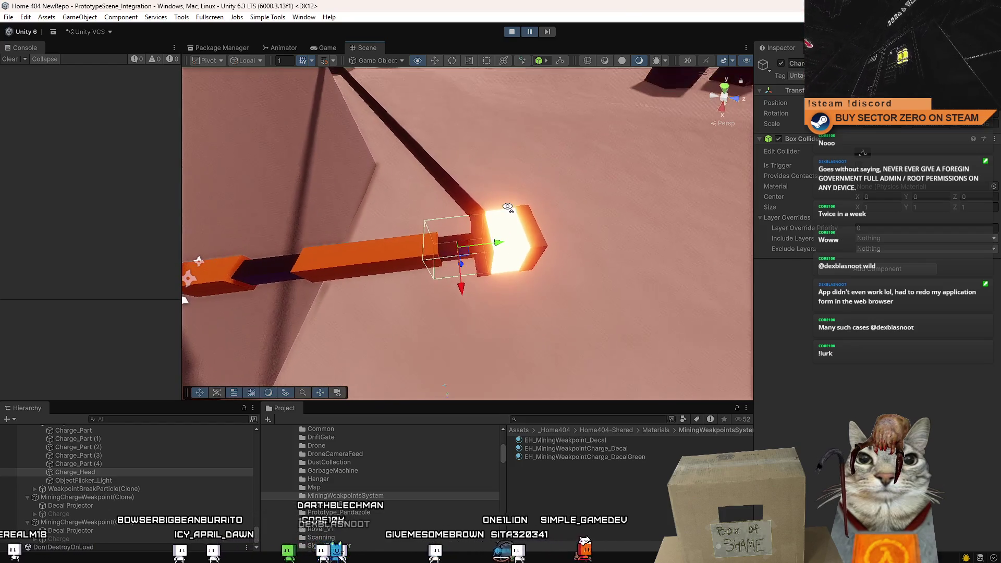
pyautogui.click(510, 224)
pyautogui.moveTo(511, 224); pyautogui.dragTo(522, 220)
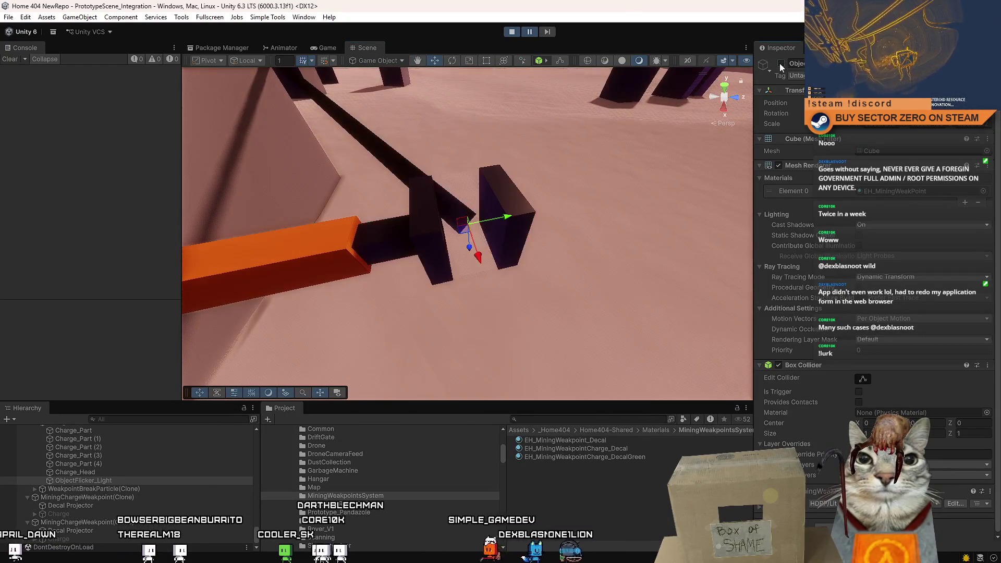
# Duplicate ObjectFlicker_Light into ObjectFlicker_Light (1) in the charge head, then reselect the original.
pyautogui.click(123, 456)
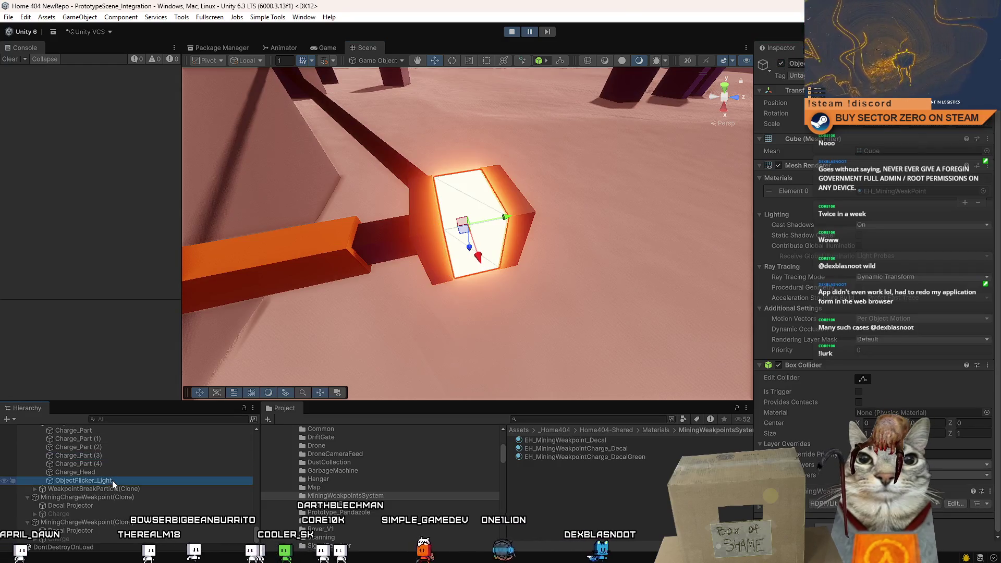
pyautogui.click(112, 480)
pyautogui.hotkey('ctrl', 'd')
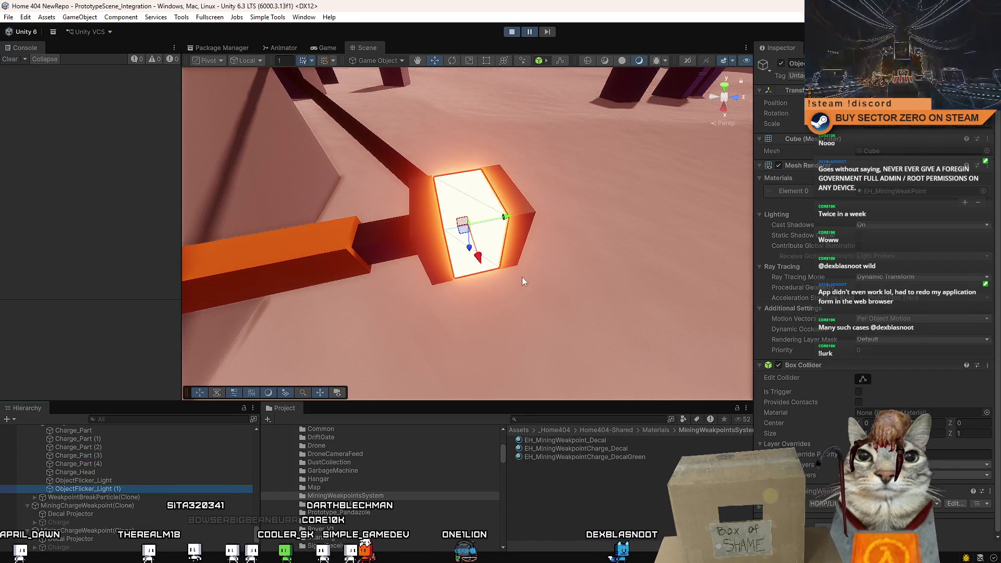
pyautogui.click(173, 481)
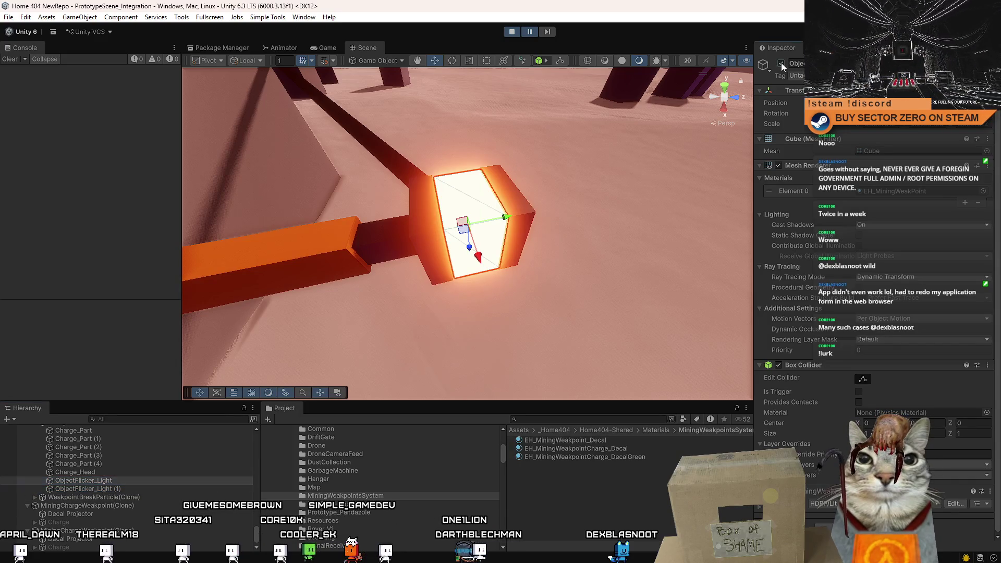
pyautogui.moveTo(615, 162); pyautogui.dragTo(485, 180)
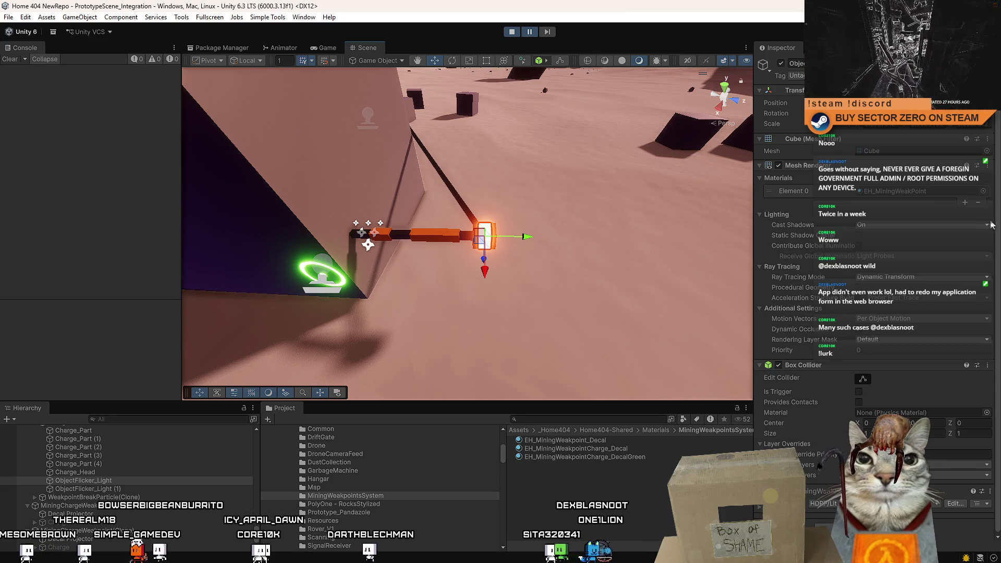
# Rename the head's EH_MiningWeakPointGreen material to EH_ChargeRed.
pyautogui.click(959, 195)
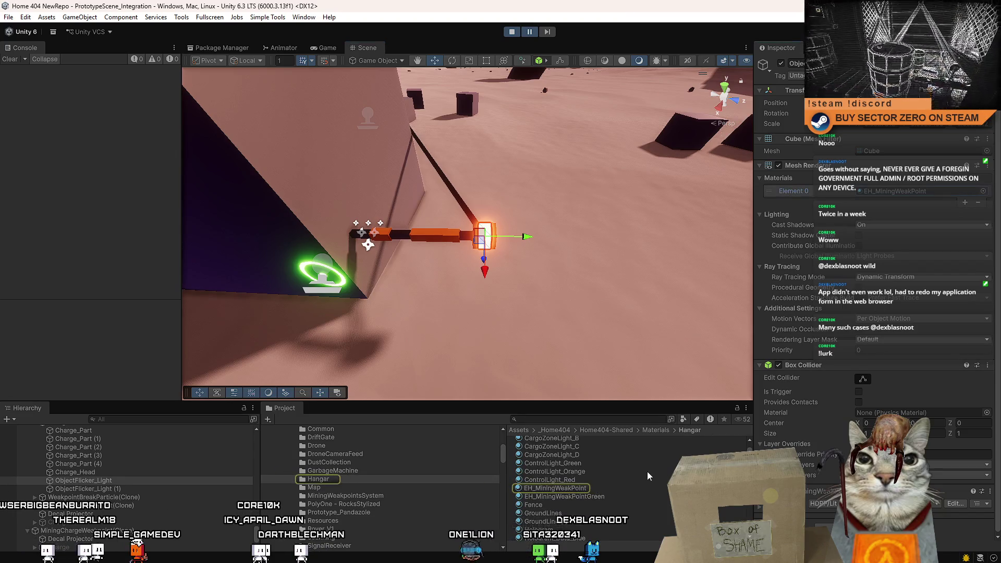
pyautogui.click(616, 496)
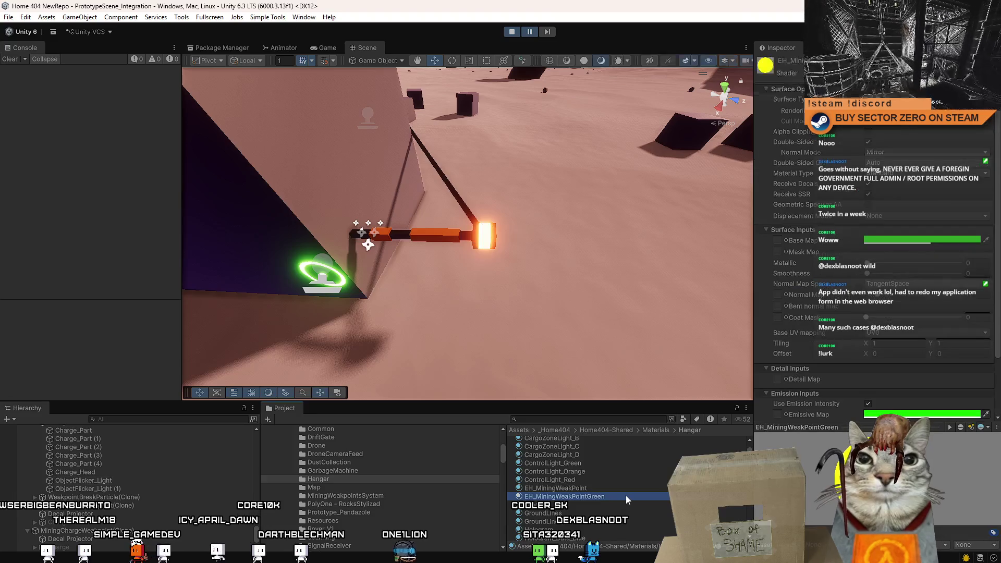
pyautogui.click(626, 496)
pyautogui.moveTo(626, 496); pyautogui.dragTo(571, 497)
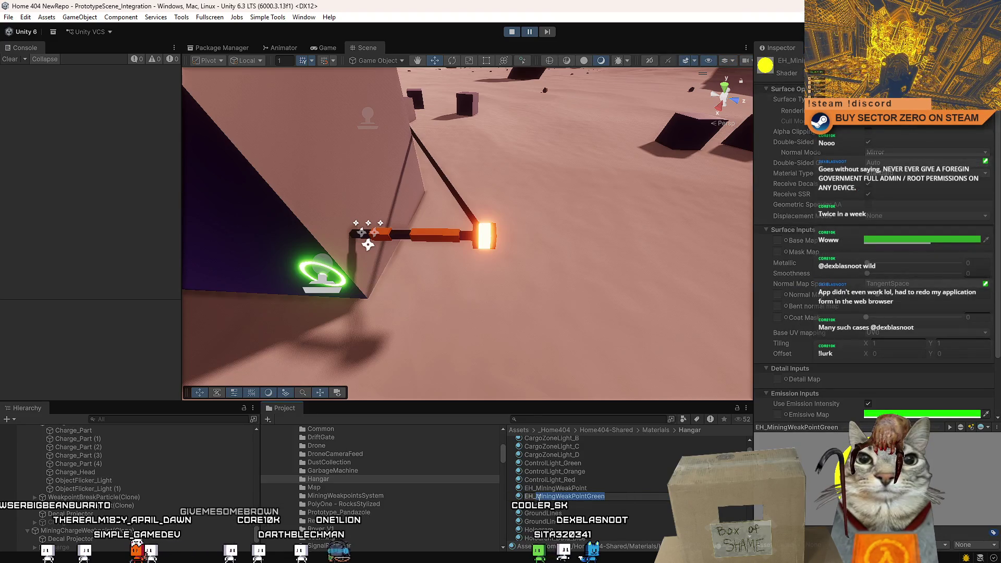
pyautogui.write('Charg')
pyautogui.write('e')
pyautogui.write('Red')
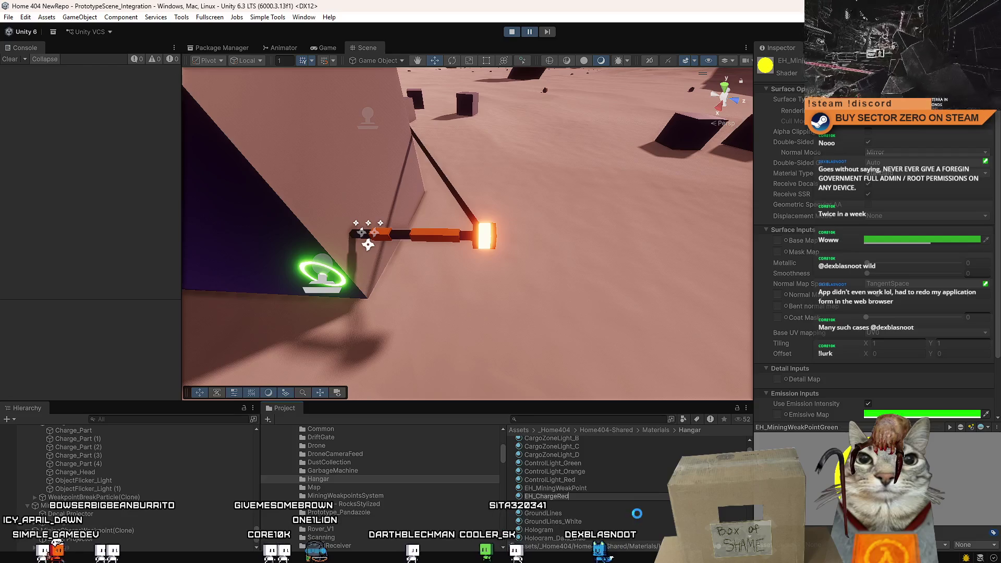
pyautogui.click(574, 495)
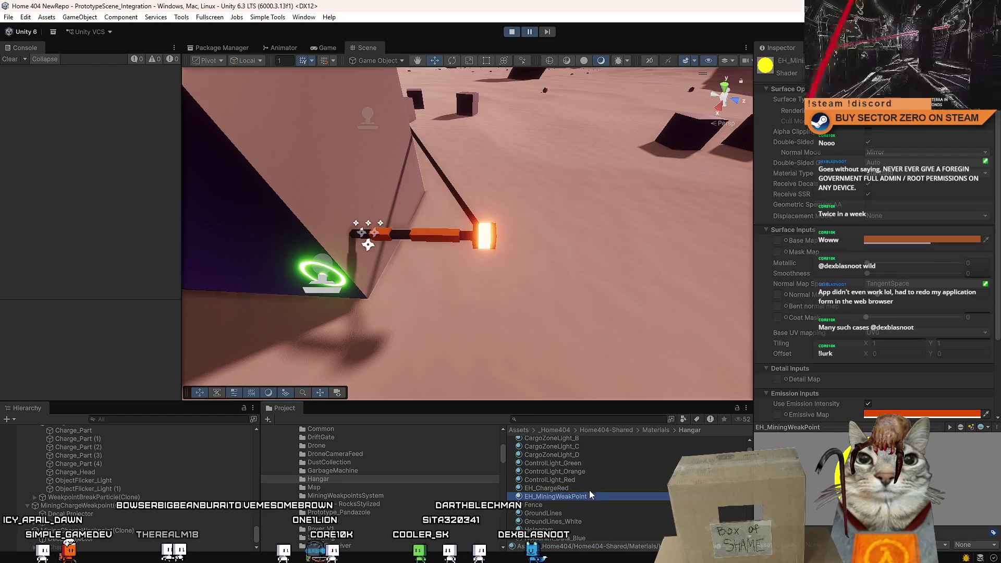
# Duplicate EH_ChargeRed and set the material's emission colour to red E00A00.
pyautogui.click(586, 489)
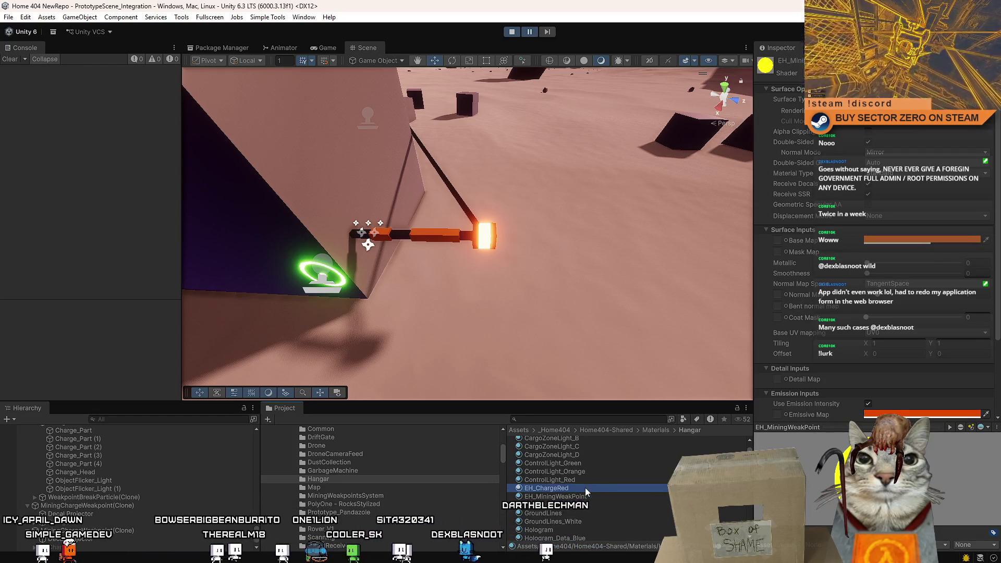
pyautogui.hotkey('ctrl', 'd')
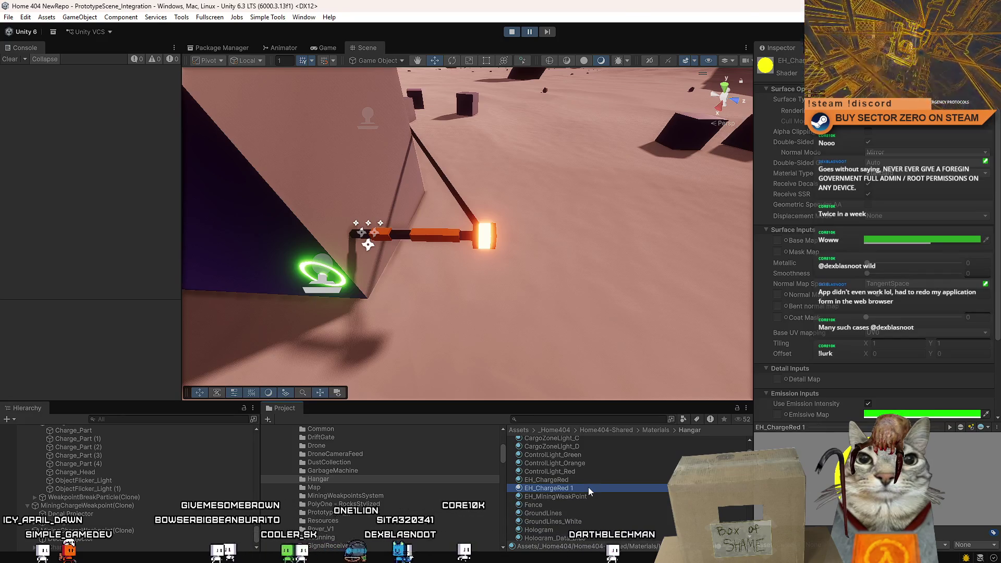
pyautogui.press('F2')
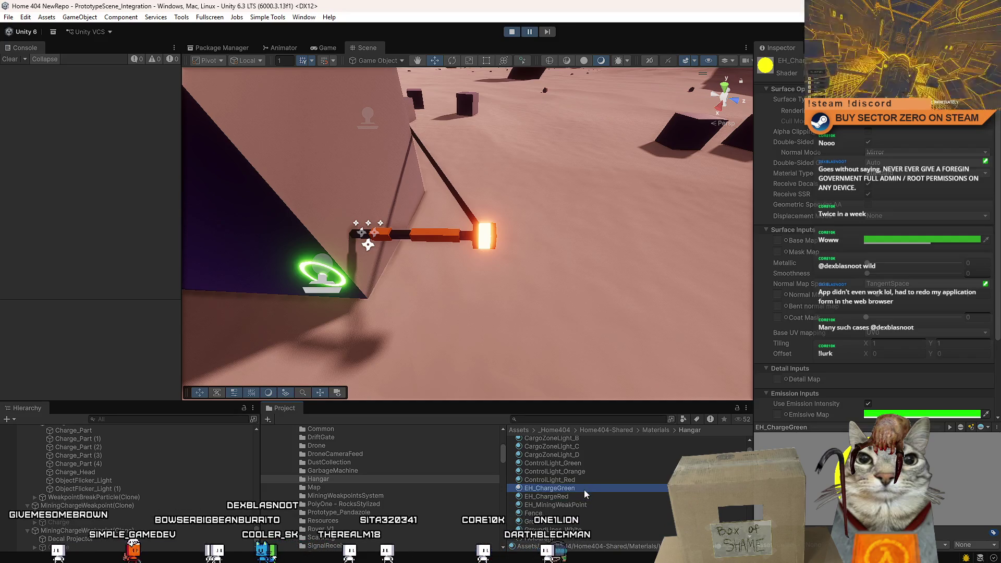
pyautogui.click(572, 497)
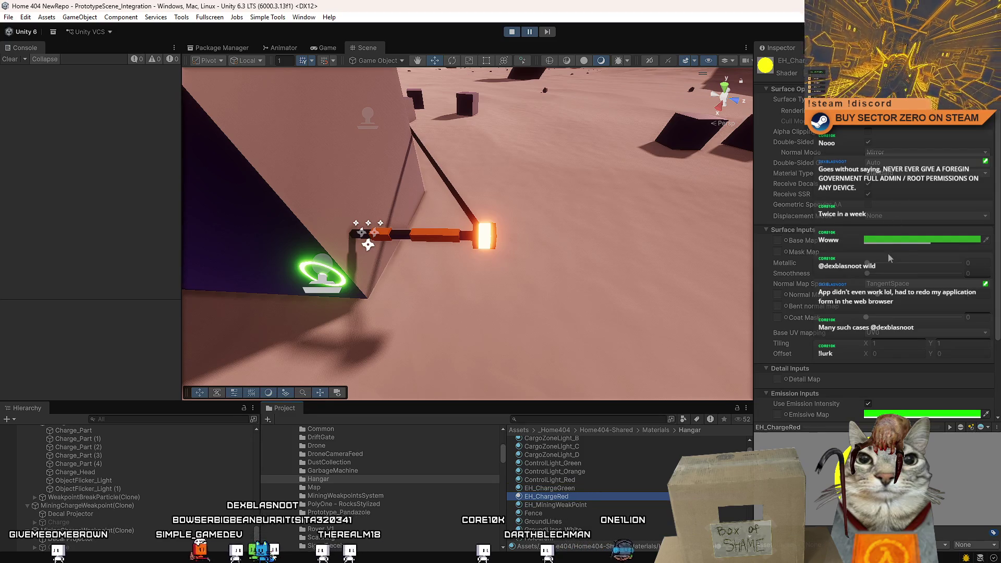
pyautogui.click(905, 243)
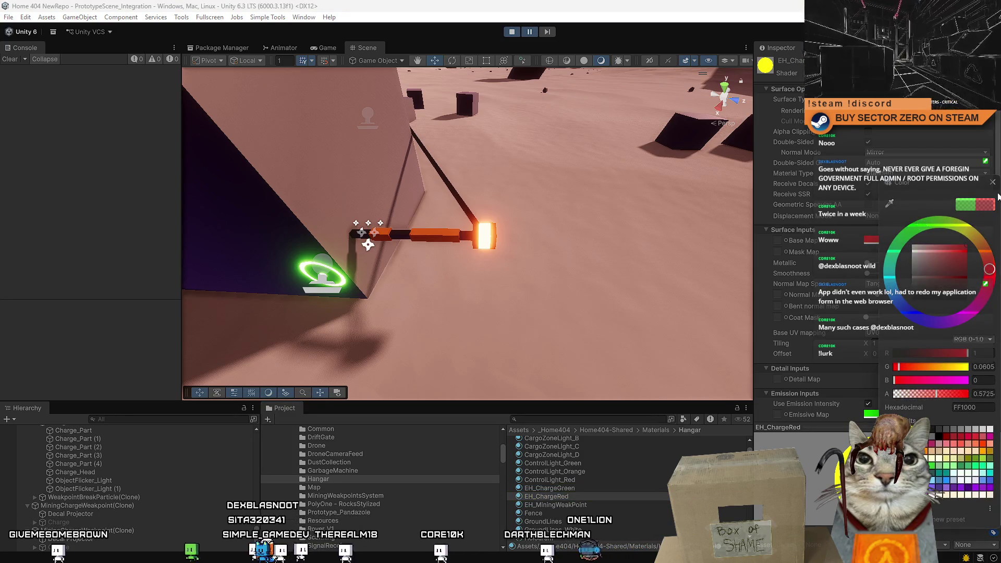
pyautogui.press('Escape')
pyautogui.click(920, 414)
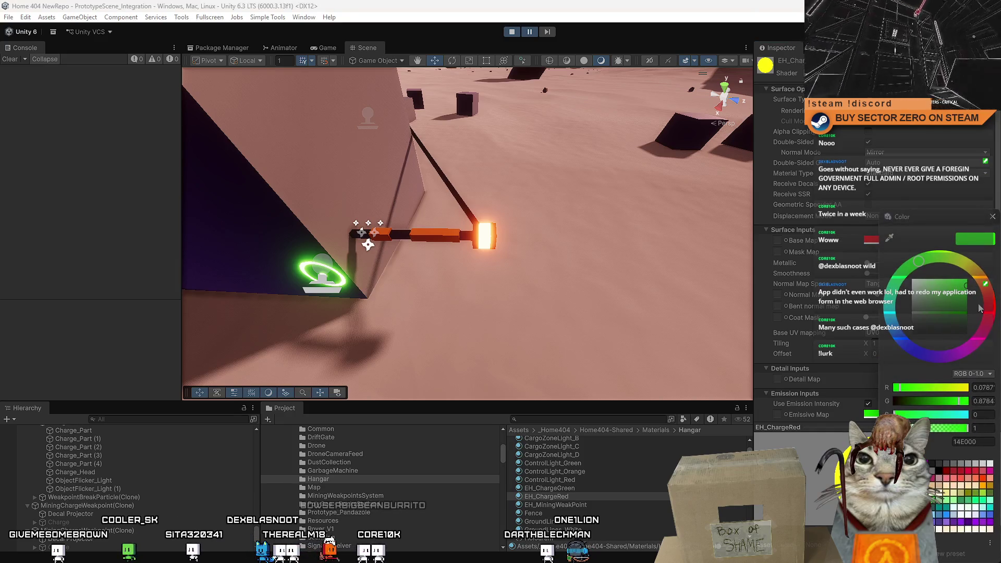
pyautogui.click(992, 217)
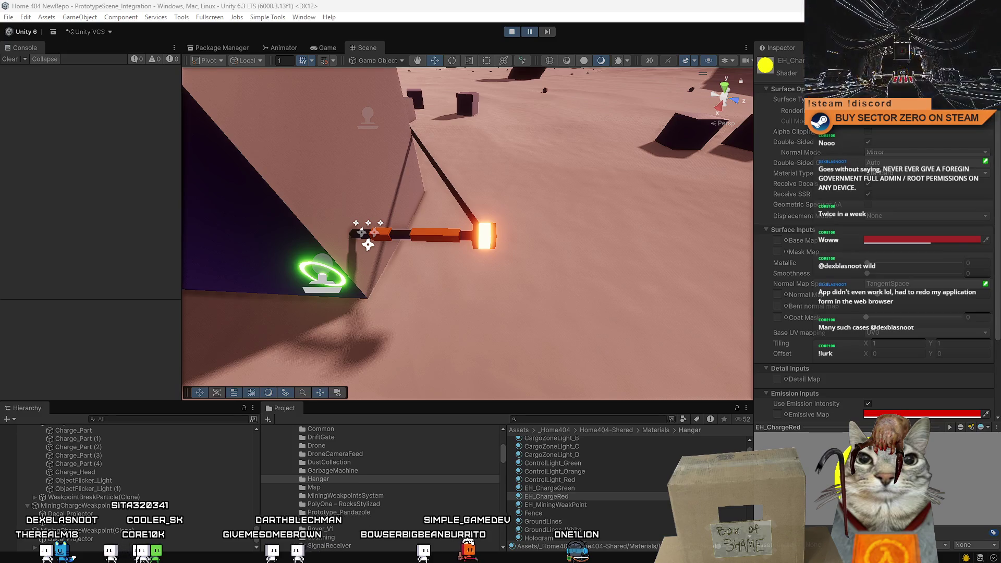
pyautogui.hotkey('alt', 'Tab')
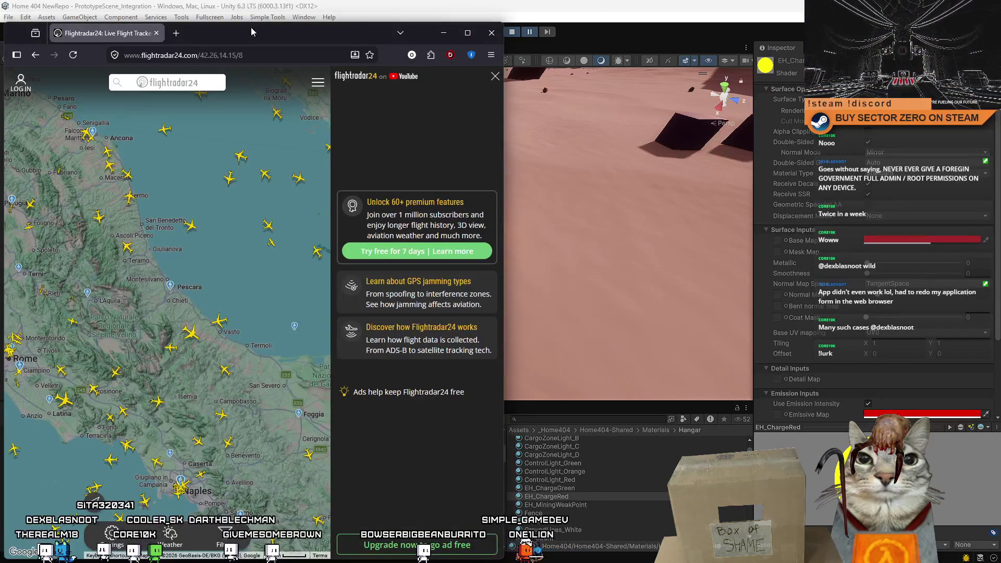
pyautogui.moveTo(251, 32); pyautogui.dragTo(494, 47)
pyautogui.scroll(-3)
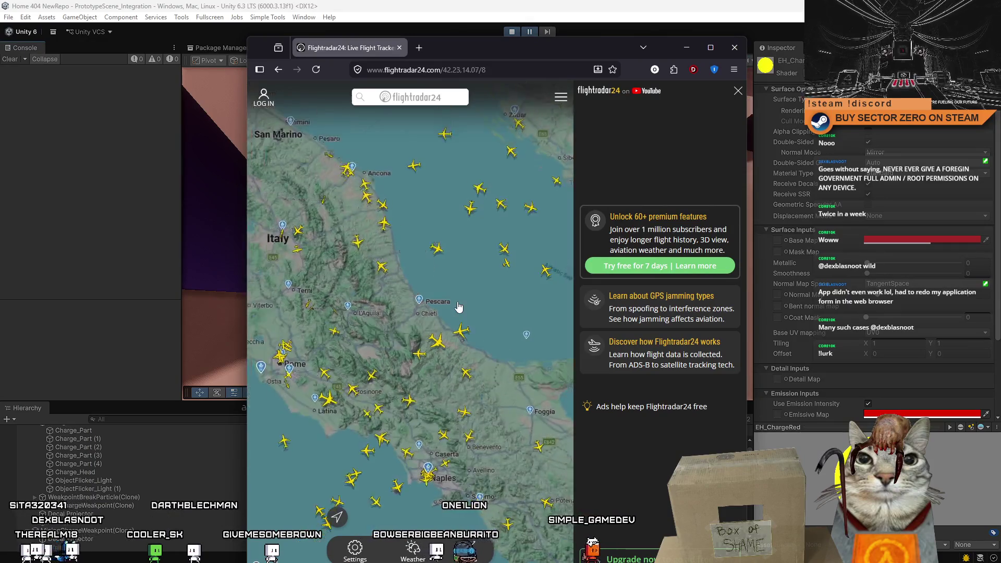
pyautogui.moveTo(484, 216); pyautogui.dragTo(412, 281)
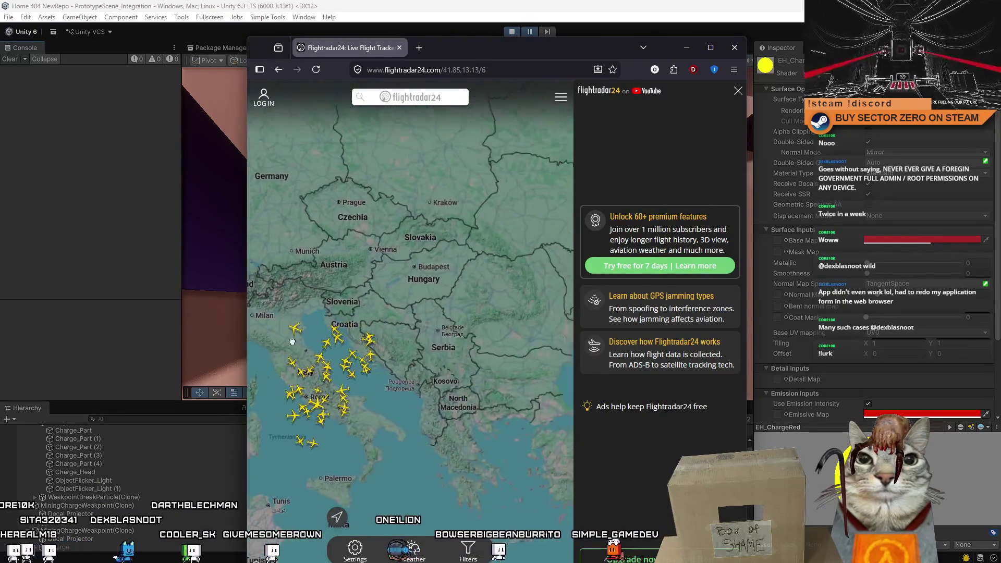
pyautogui.scroll(3)
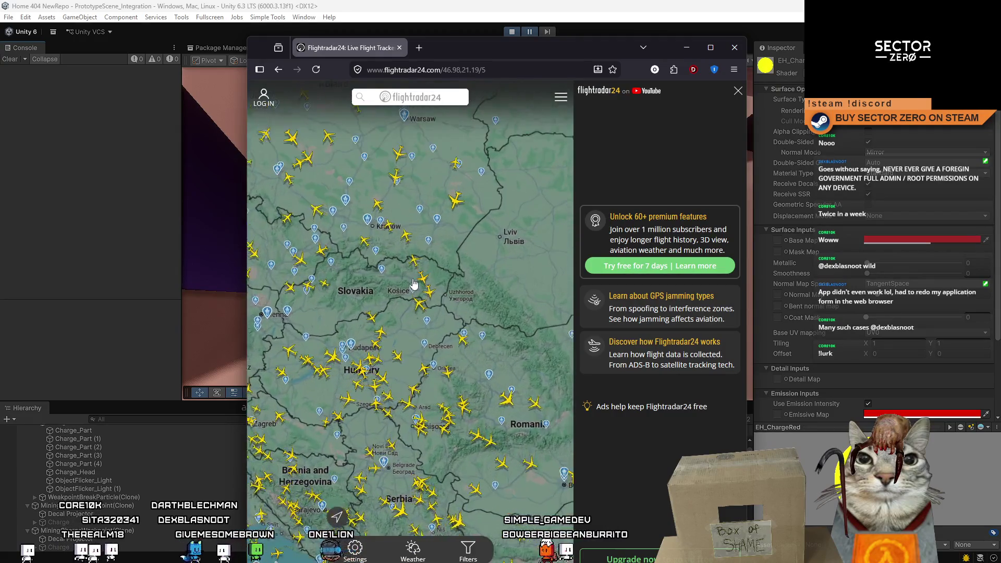
pyautogui.scroll(3)
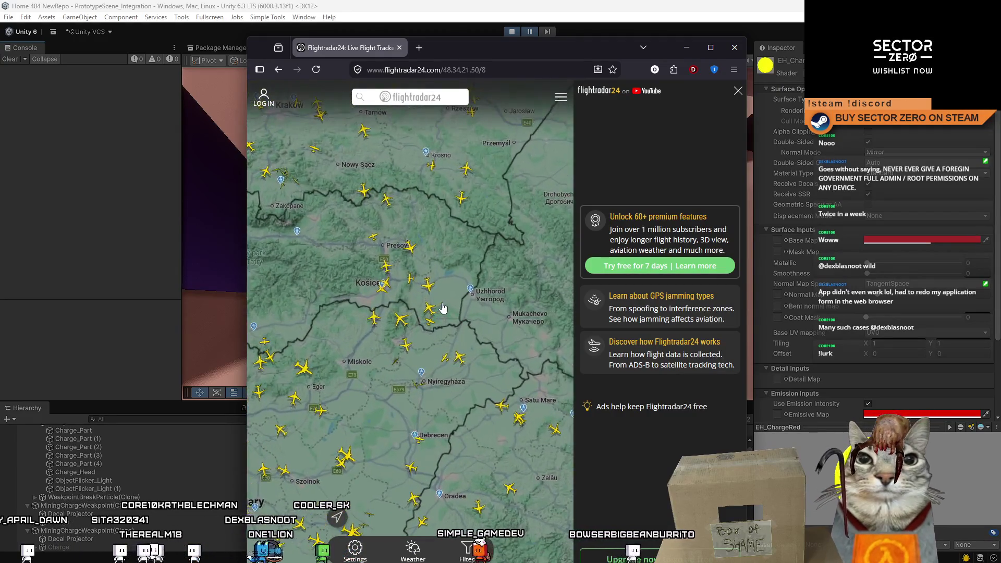
pyautogui.moveTo(294, 260); pyautogui.dragTo(417, 302)
pyautogui.scroll(3)
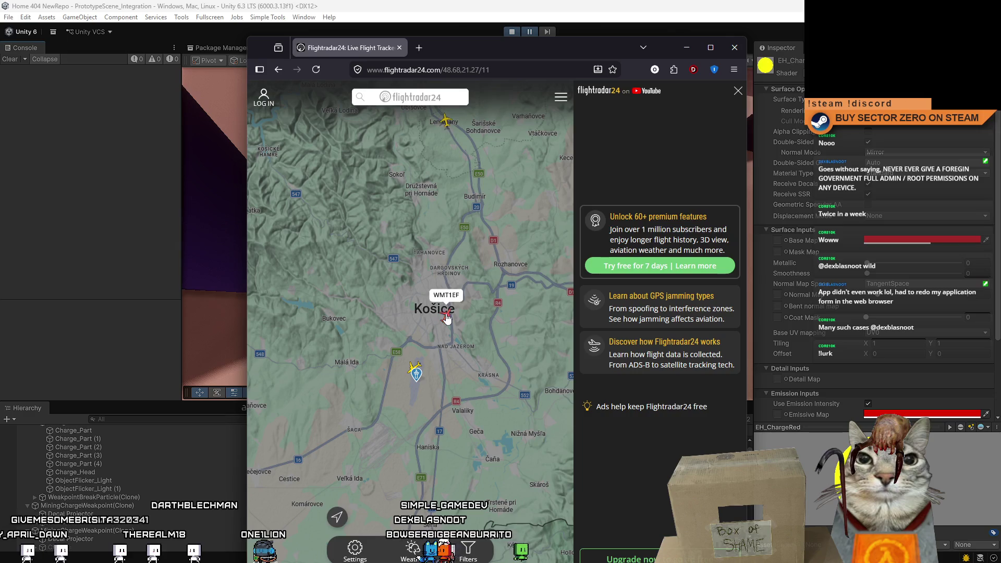
pyautogui.click(446, 316)
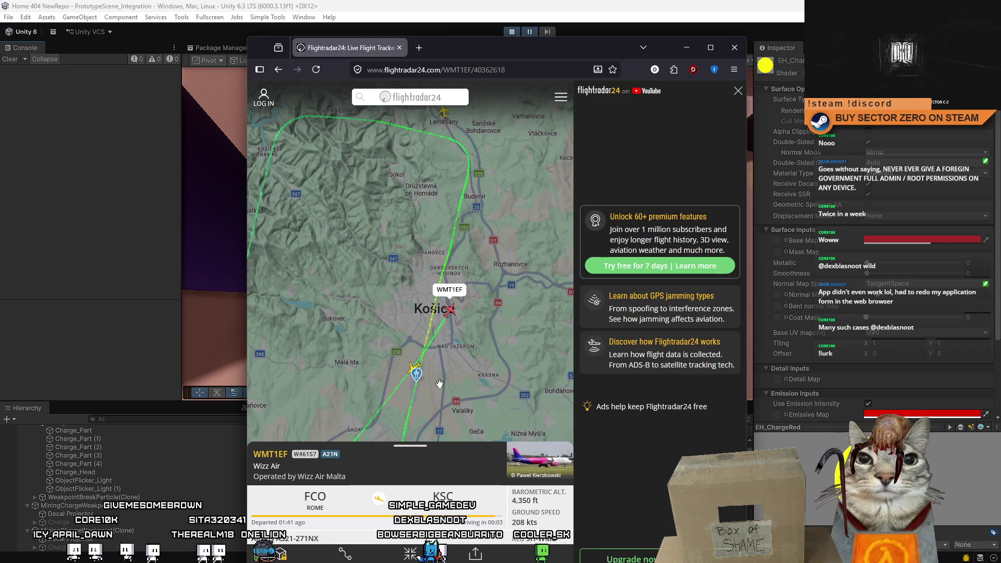
pyautogui.moveTo(489, 336); pyautogui.dragTo(497, 215)
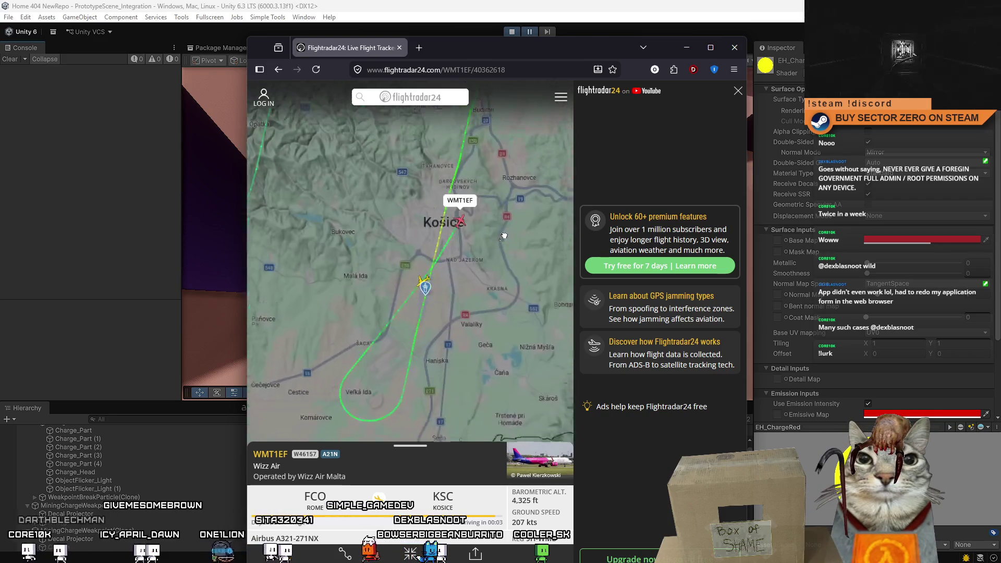
pyautogui.scroll(-3)
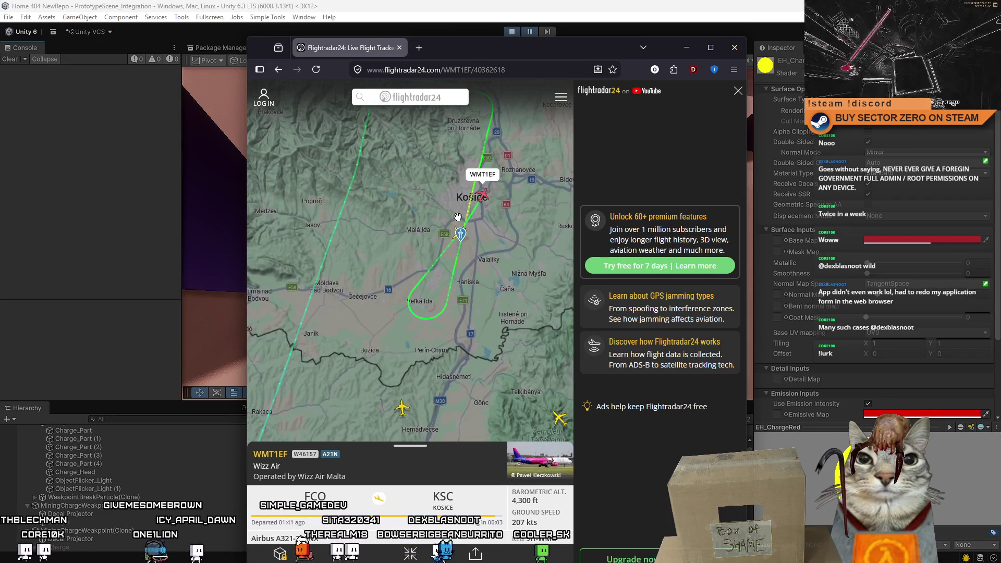
pyautogui.moveTo(510, 221); pyautogui.dragTo(532, 282)
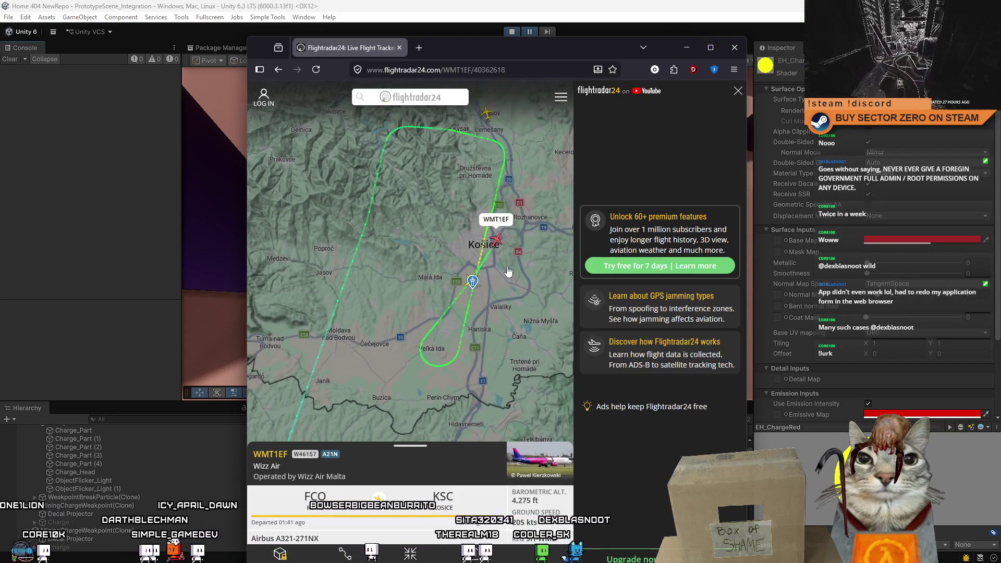
pyautogui.moveTo(508, 271); pyautogui.dragTo(435, 303)
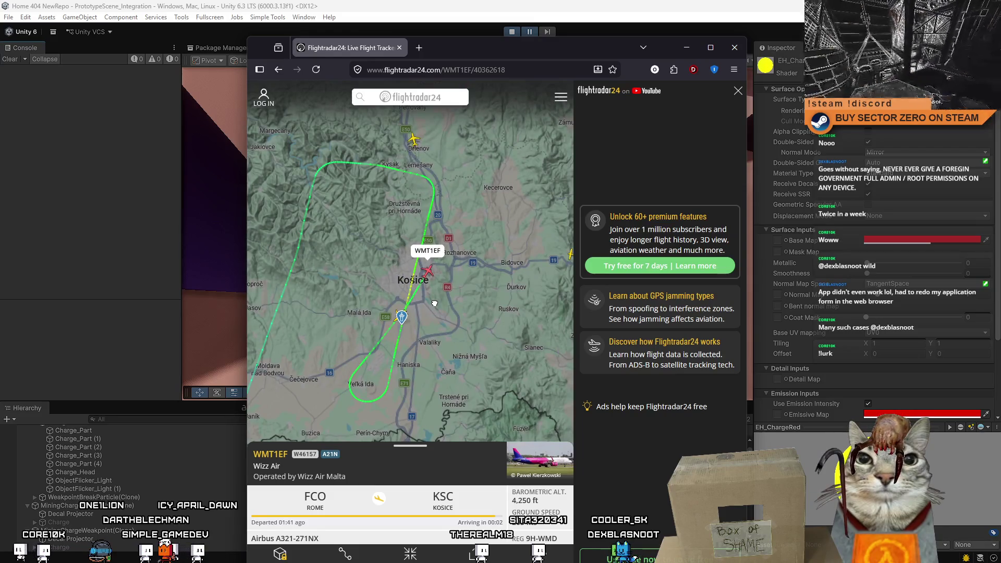
pyautogui.moveTo(434, 303); pyautogui.dragTo(434, 305)
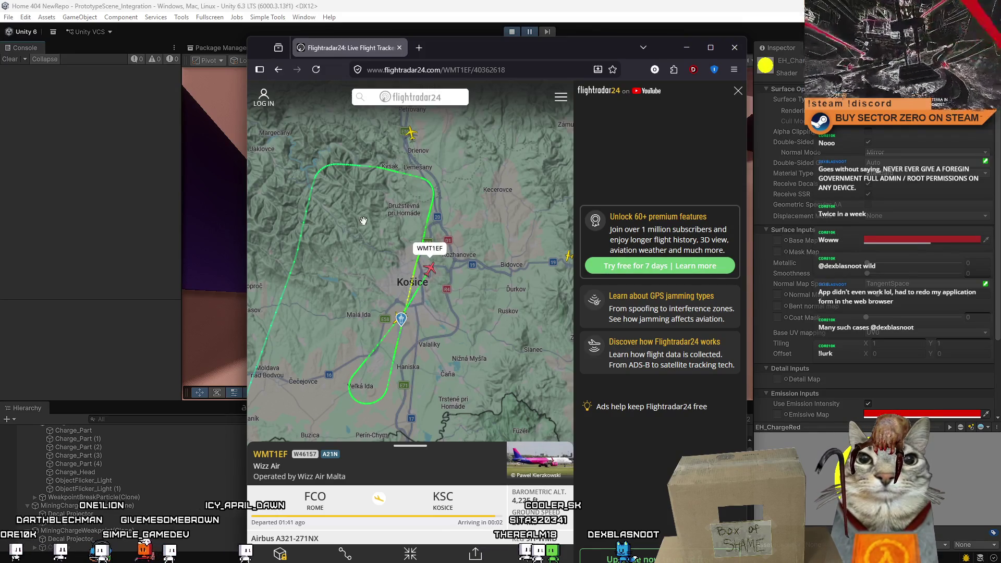
pyautogui.moveTo(435, 344); pyautogui.dragTo(456, 317)
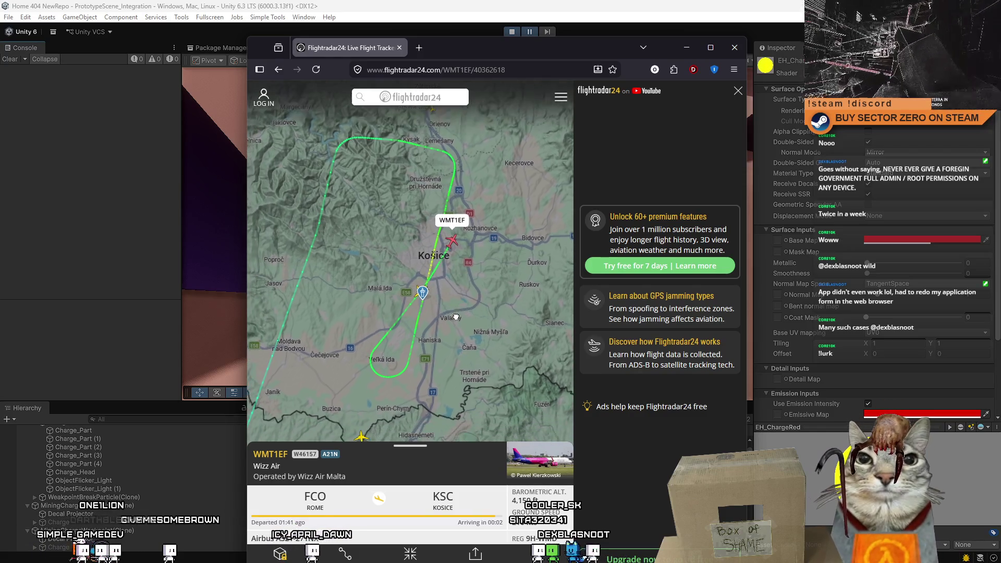
pyautogui.scroll(3)
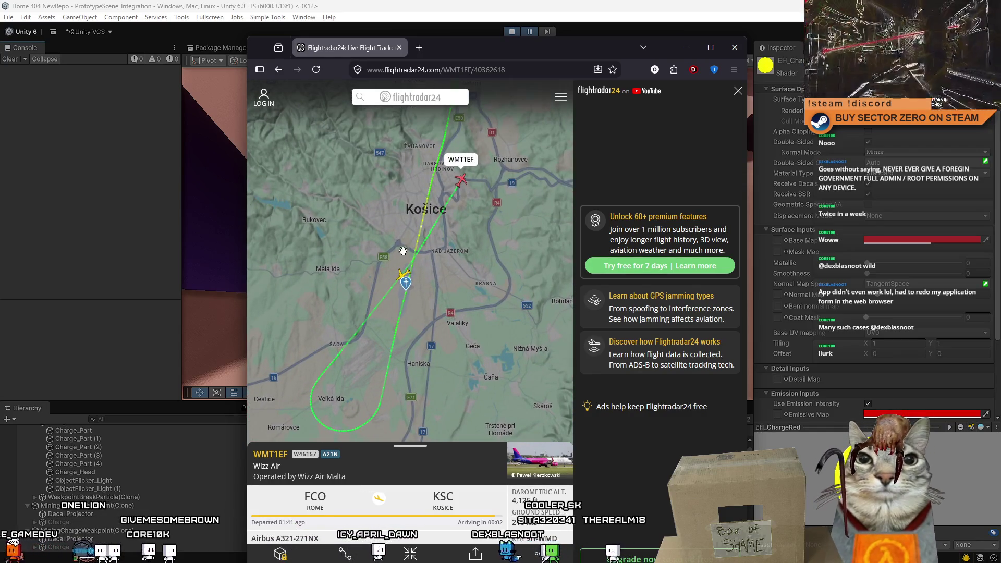
pyautogui.scroll(3)
pyautogui.moveTo(444, 270); pyautogui.dragTo(451, 271)
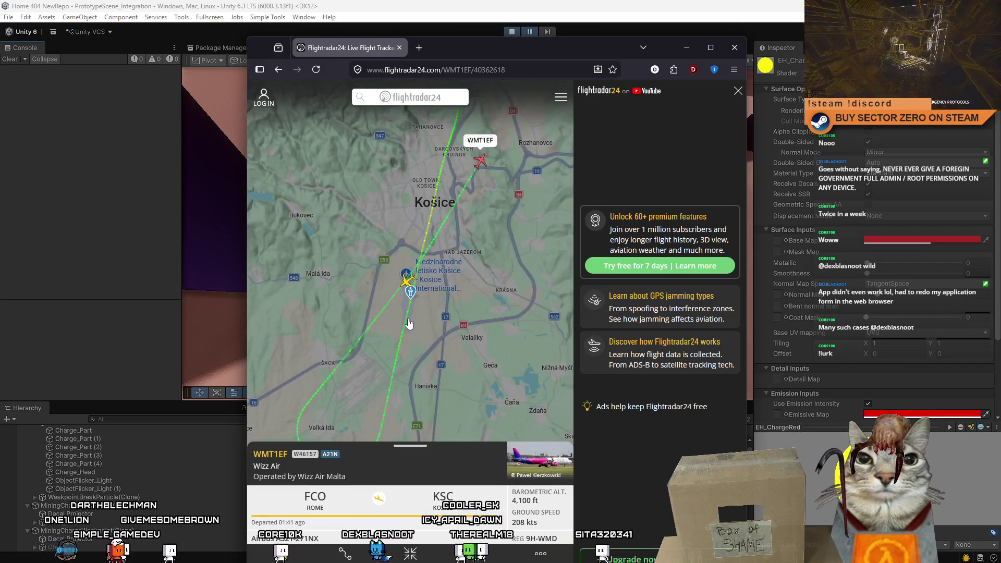
pyautogui.moveTo(431, 198); pyautogui.dragTo(383, 232)
pyautogui.moveTo(430, 129); pyautogui.dragTo(447, 182)
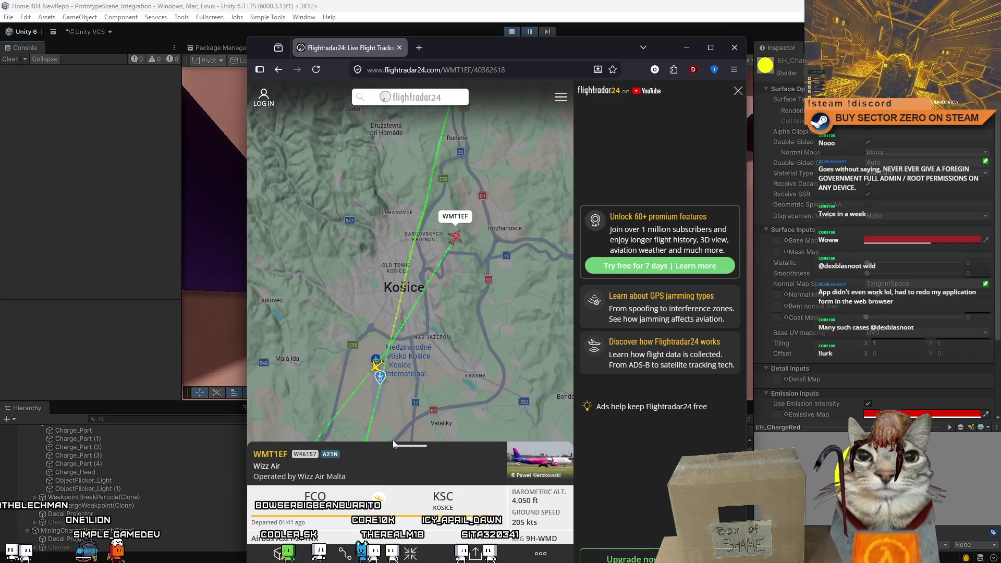
pyautogui.moveTo(465, 341); pyautogui.dragTo(451, 260)
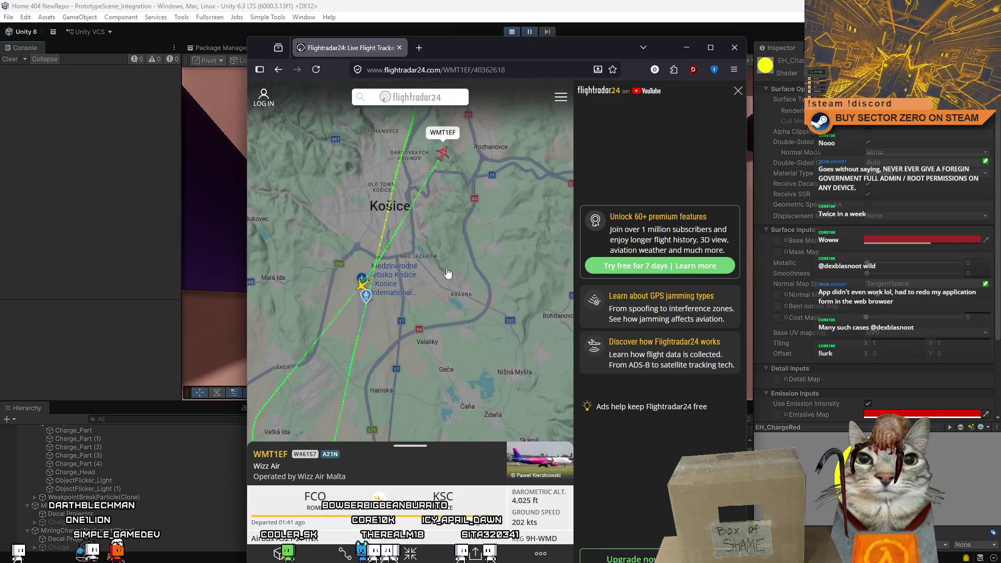
pyautogui.scroll(-3)
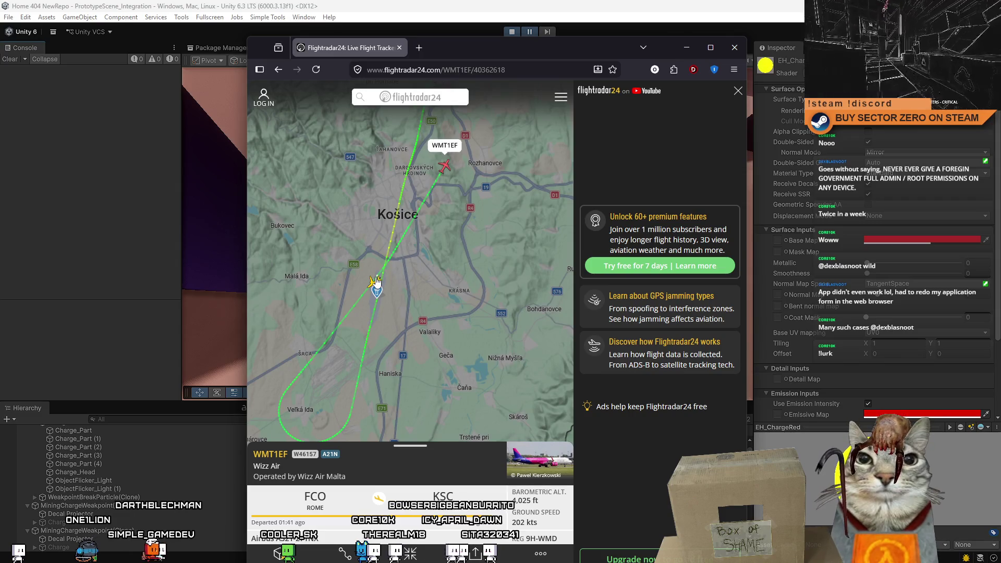
pyautogui.click(374, 282)
pyautogui.moveTo(496, 194); pyautogui.dragTo(489, 259)
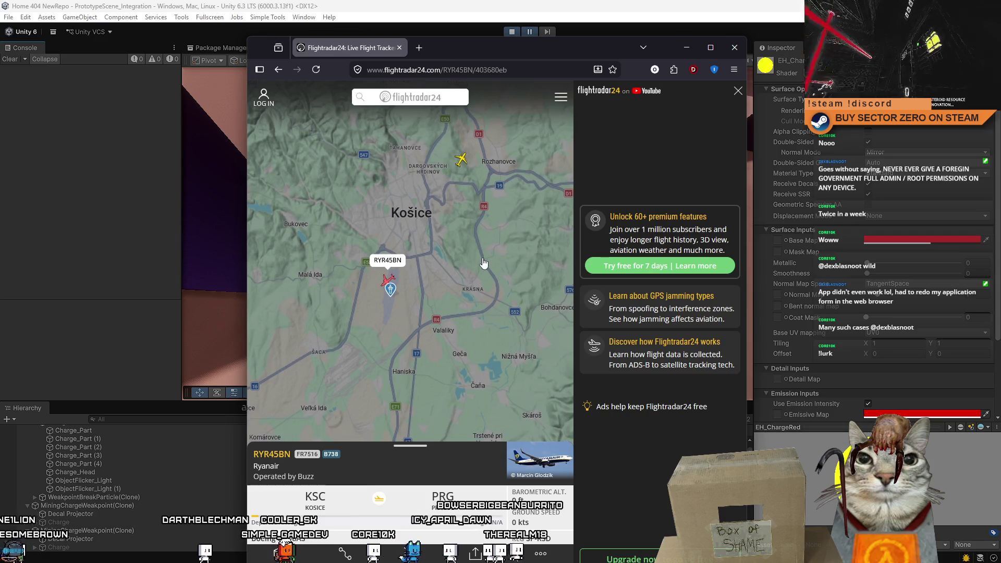
pyautogui.scroll(-3)
pyautogui.click(734, 47)
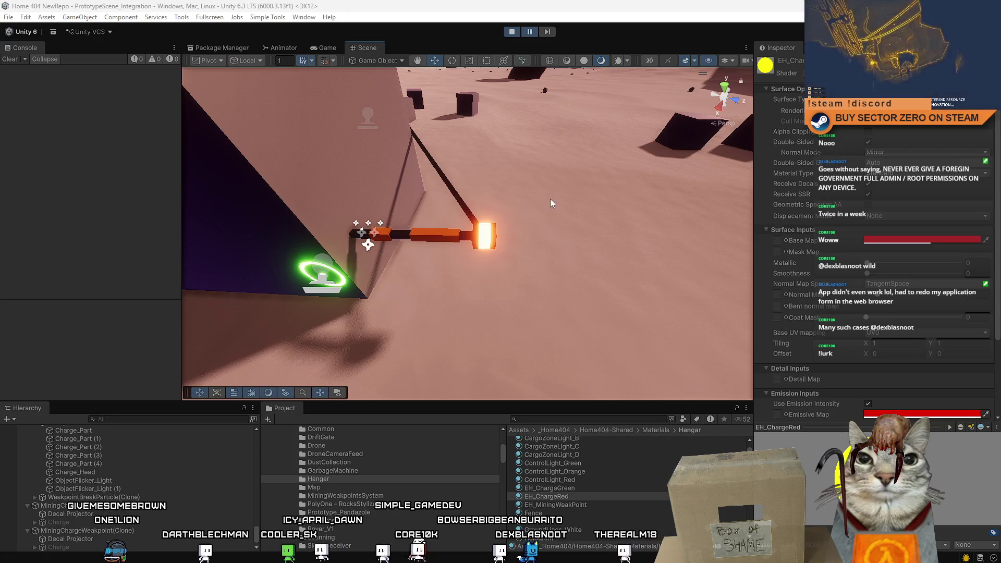
# Disable the ObjectFlicker_Light object on the charge head and reselect ObjectFlicker_Light (1).
pyautogui.moveTo(524, 201); pyautogui.dragTo(678, 290)
pyautogui.moveTo(838, 310); pyautogui.dragTo(573, 274)
pyautogui.scroll(3)
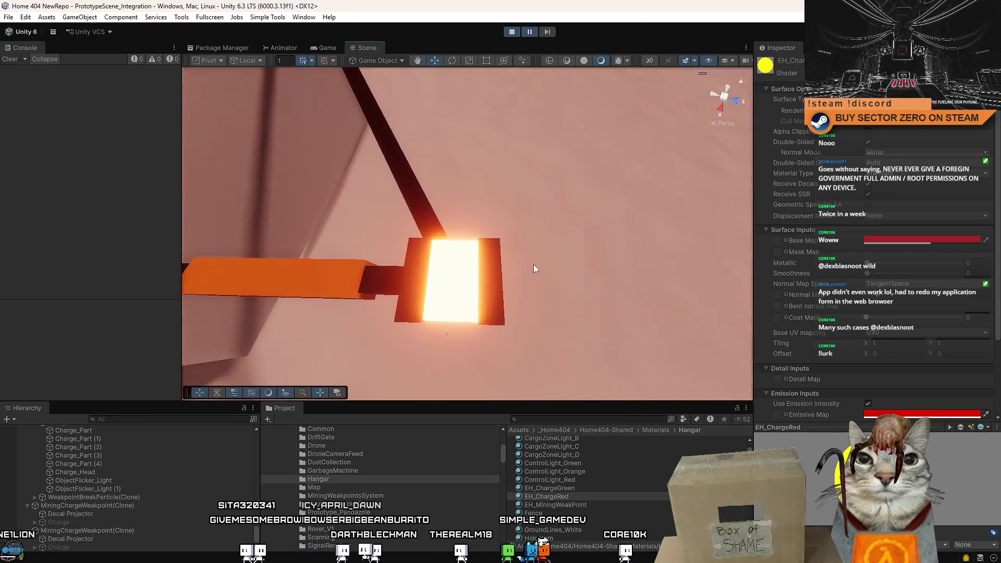
pyautogui.click(462, 286)
pyautogui.click(100, 489)
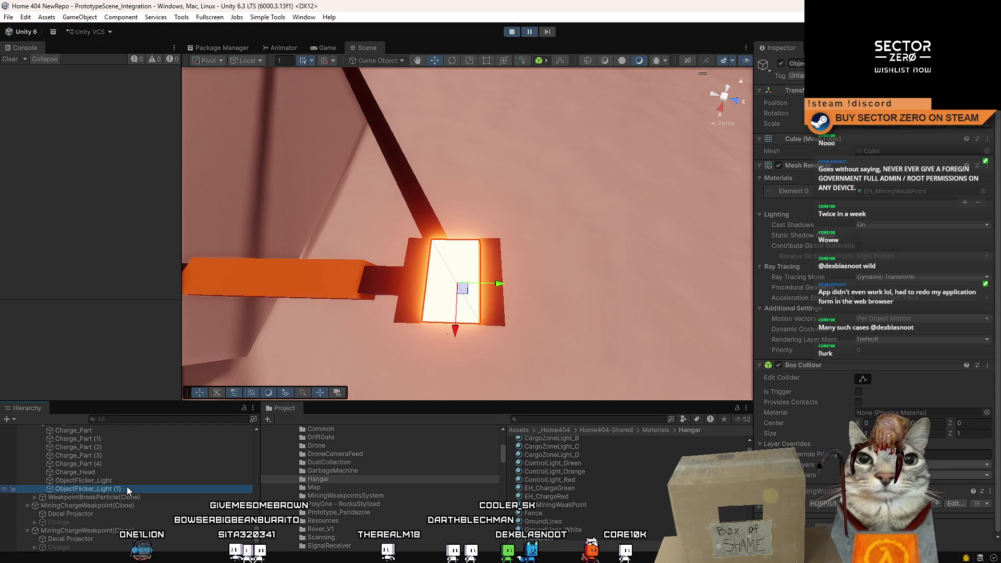
pyautogui.click(139, 482)
pyautogui.click(780, 63)
pyautogui.click(149, 488)
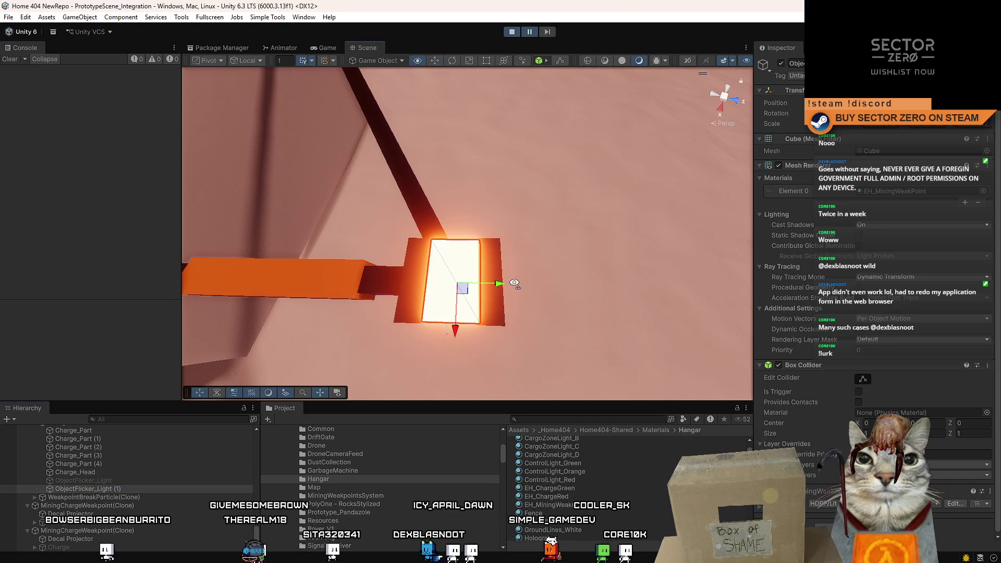
# Frame the ObjectFlicker_Light (1) cube and inspect it from a low, close angle.
pyautogui.press('f')
pyautogui.press('r')
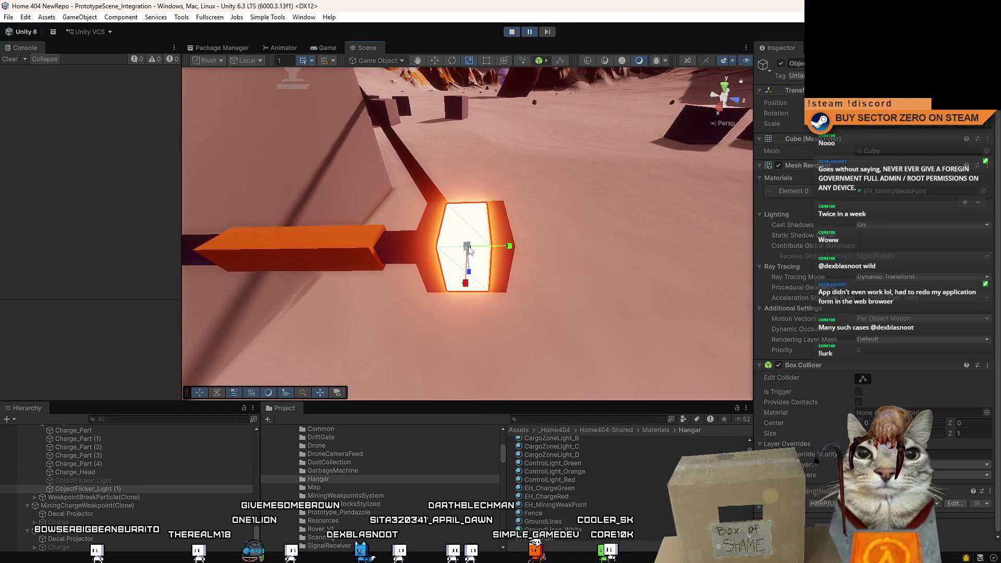
pyautogui.moveTo(466, 251); pyautogui.dragTo(521, 229)
pyautogui.scroll(3)
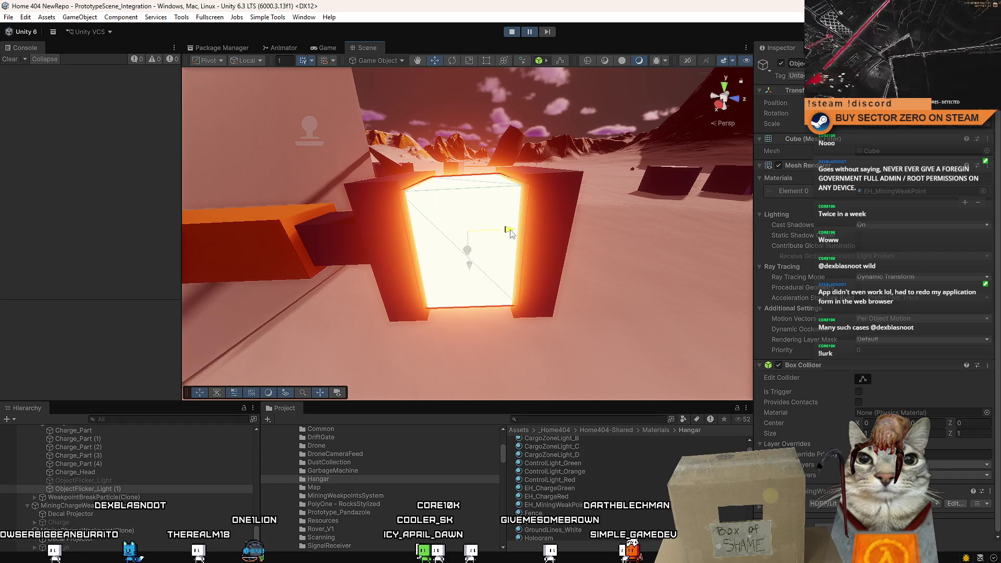
pyautogui.press('w')
pyautogui.moveTo(512, 232); pyautogui.dragTo(482, 268)
pyautogui.press('f')
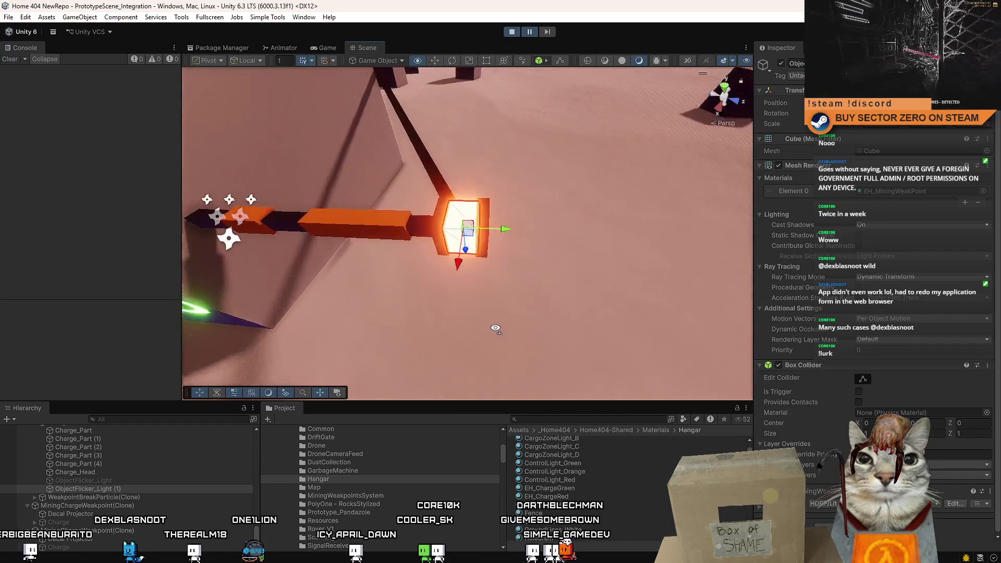
pyautogui.moveTo(720, 385); pyautogui.dragTo(628, 287)
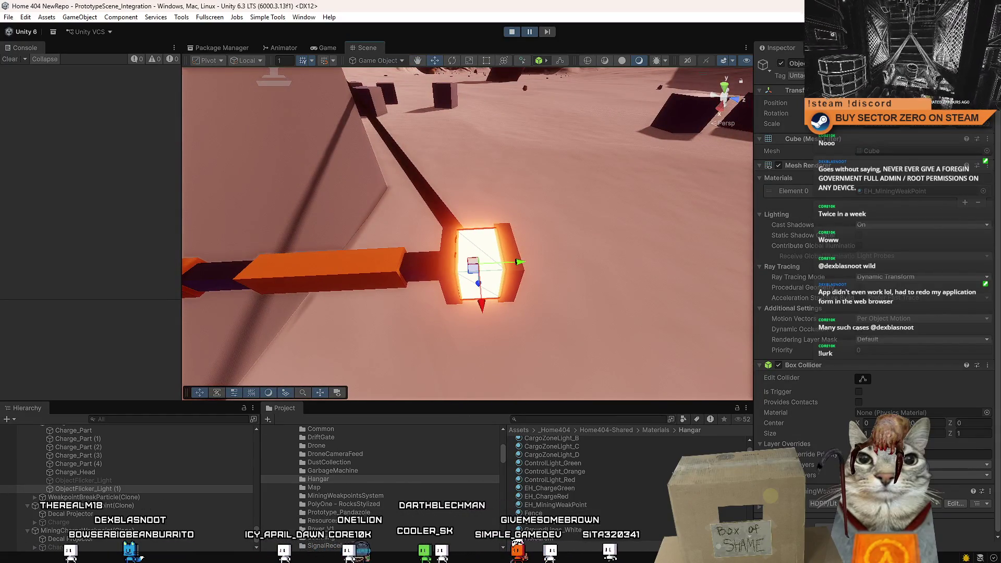
# Apply the EH_ChargeRed material to the charge head cube and view the running game.
pyautogui.click(569, 497)
pyautogui.moveTo(569, 496); pyautogui.dragTo(887, 190)
pyautogui.moveTo(677, 281); pyautogui.dragTo(521, 251)
pyautogui.click(327, 47)
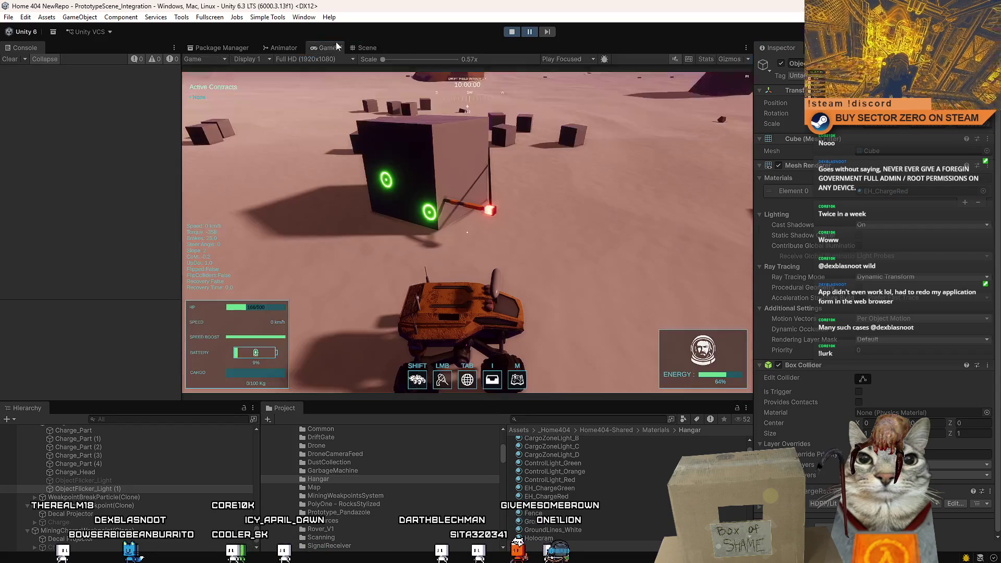
# Test-drive the rover toward the charge cube, then pause and orbit close to the red-glowing head.
pyautogui.click(530, 30)
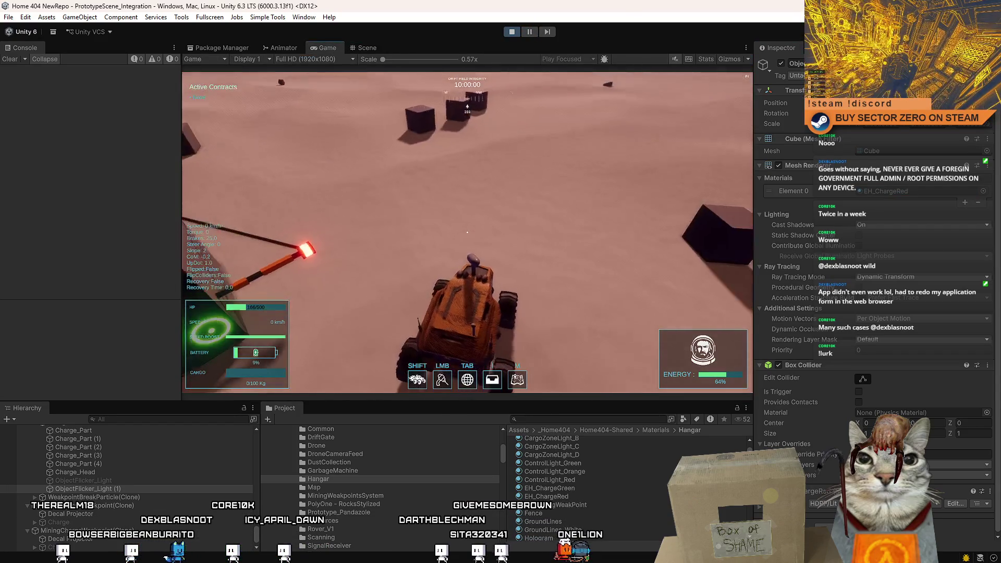
pyautogui.press('w')
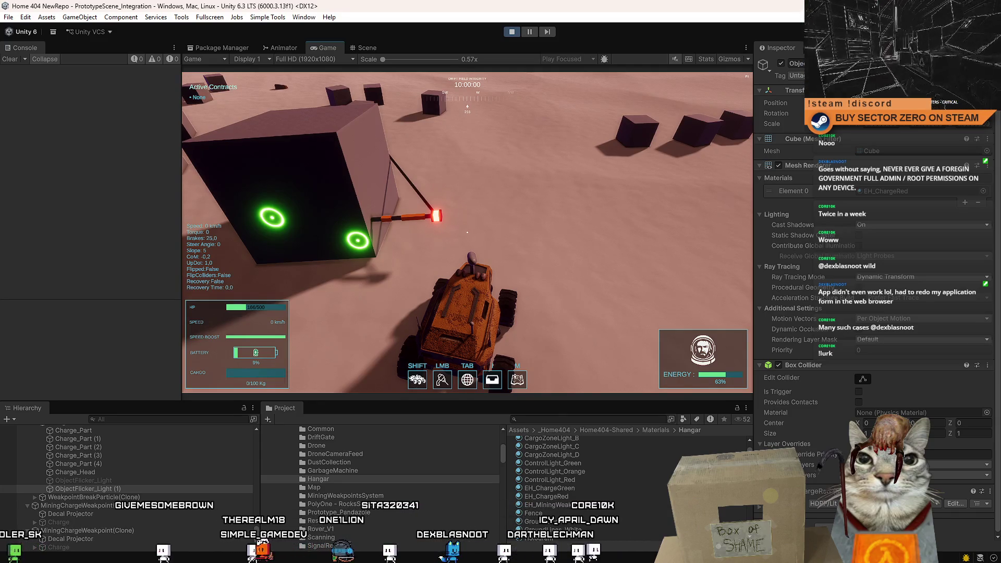
pyautogui.press('Escape')
pyautogui.press('Escape')
pyautogui.click(529, 32)
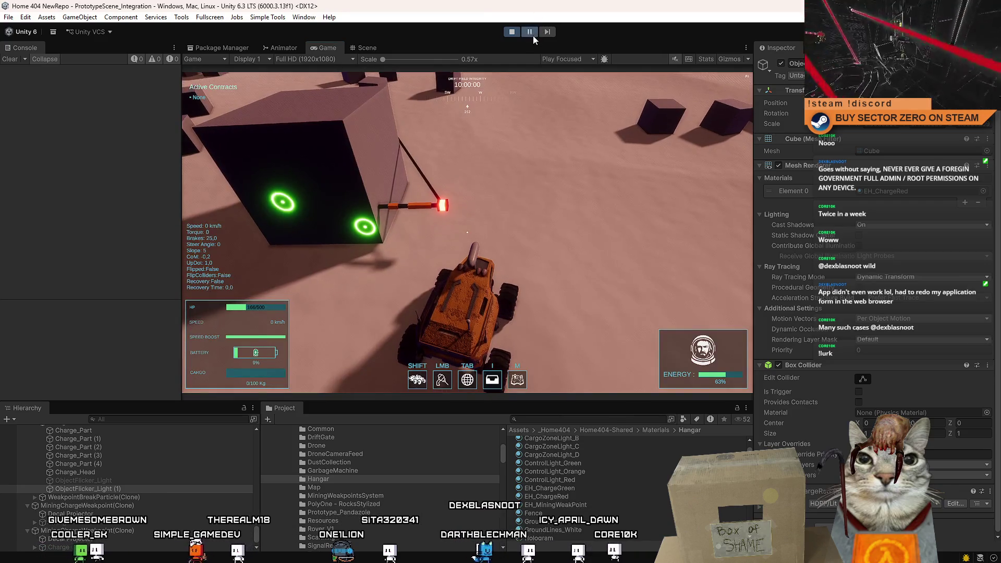
pyautogui.click(365, 48)
pyautogui.moveTo(268, 371); pyautogui.dragTo(519, 235)
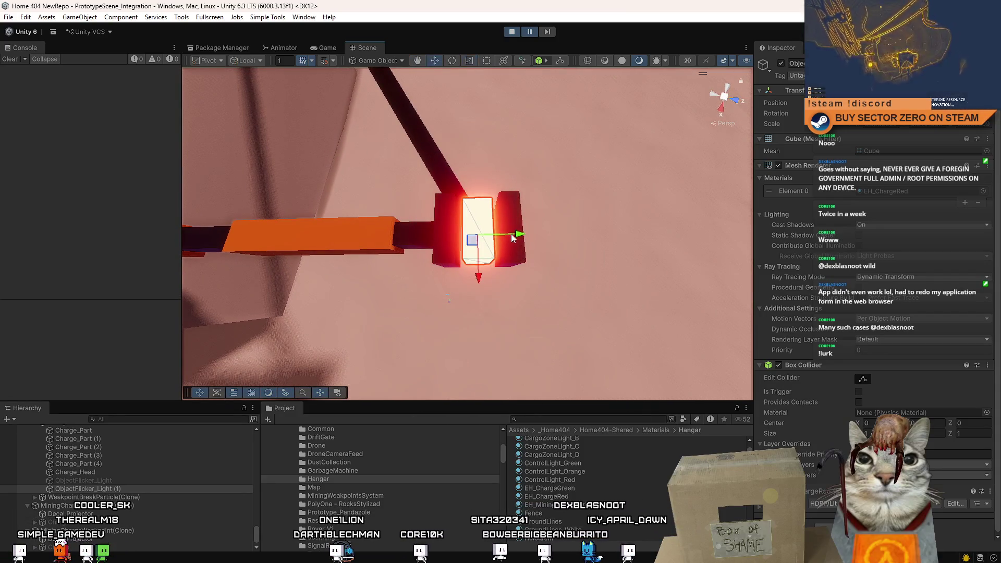
# Slide the dark panel onto the back of the glowing head and check it in game.
pyautogui.press('w')
pyautogui.click(514, 223)
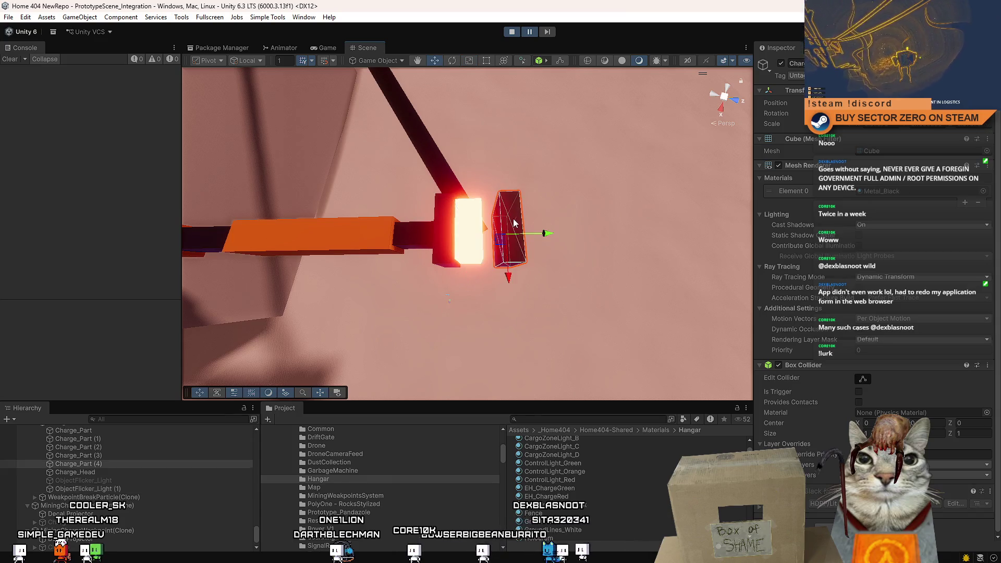
pyautogui.moveTo(542, 233); pyautogui.dragTo(526, 236)
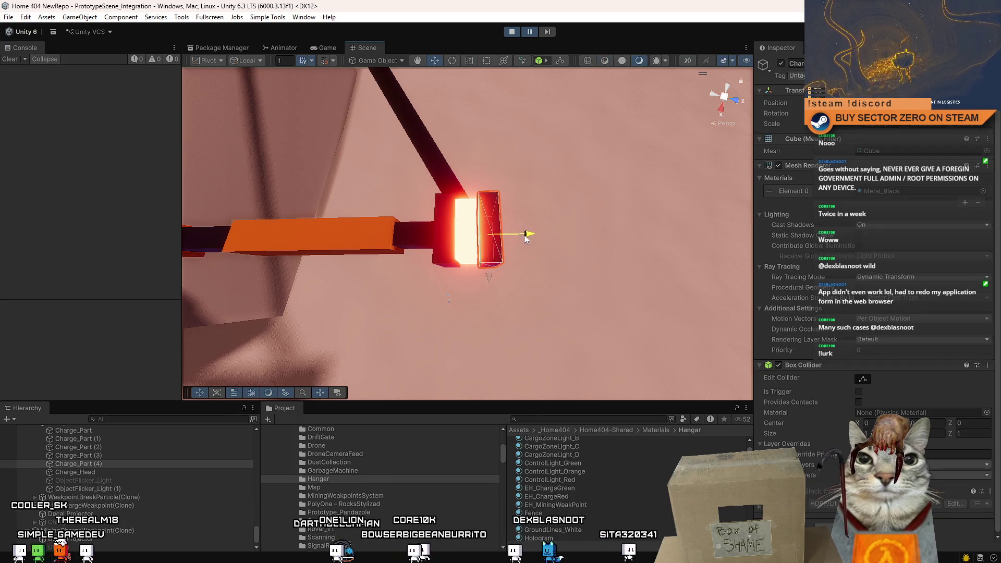
pyautogui.click(314, 48)
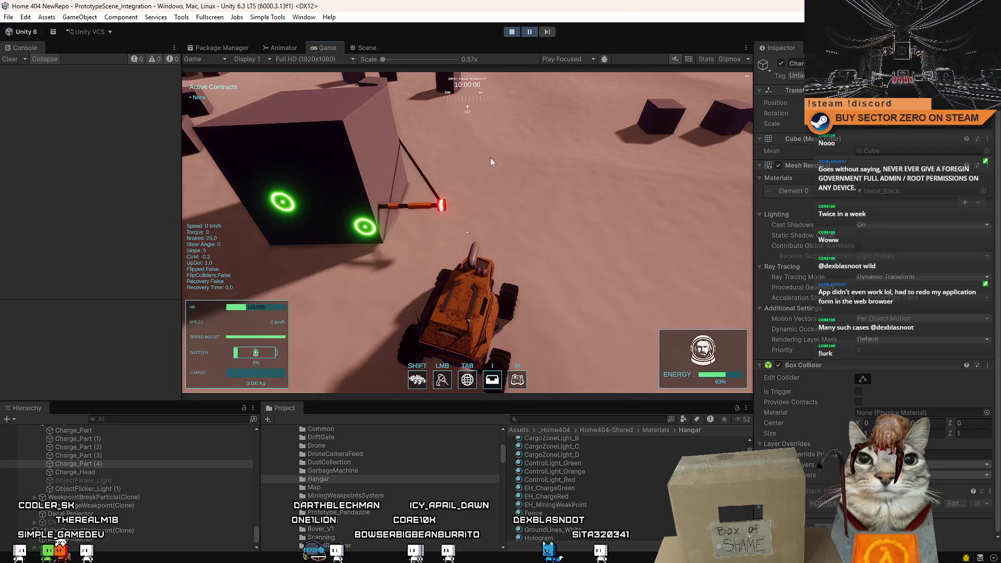
pyautogui.click(556, 131)
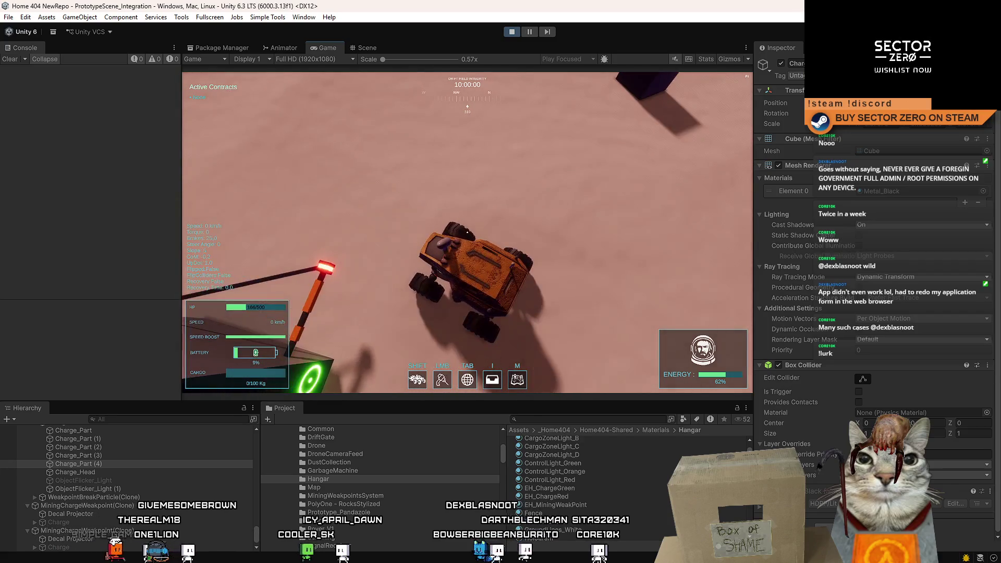
pyautogui.press('Escape')
# Stretch the glowing head slightly, select Charge_Part (3) and (4), and check the game.
pyautogui.click(365, 46)
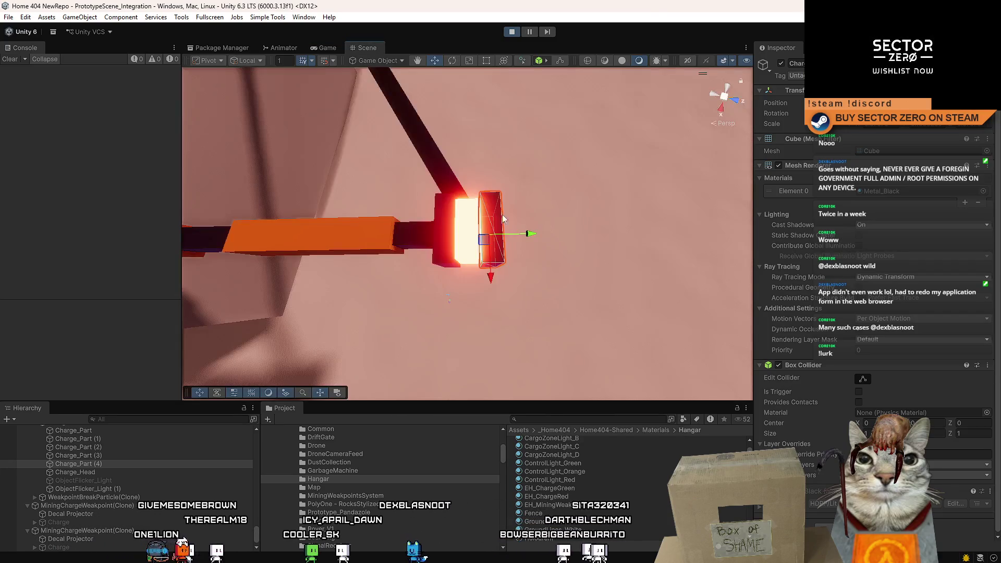
pyautogui.press('f')
pyautogui.press('r')
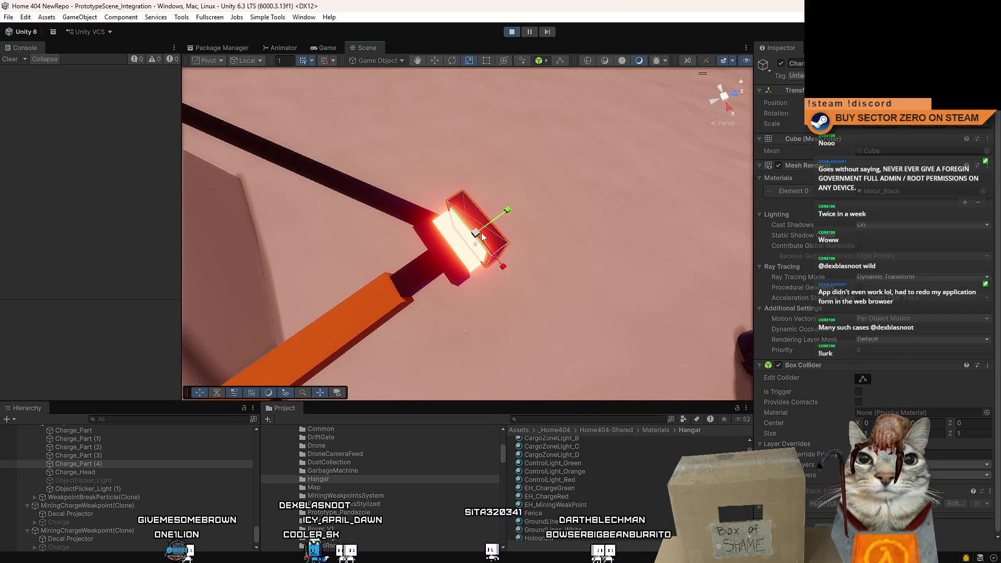
pyautogui.moveTo(504, 270); pyautogui.dragTo(508, 271)
pyautogui.click(499, 257)
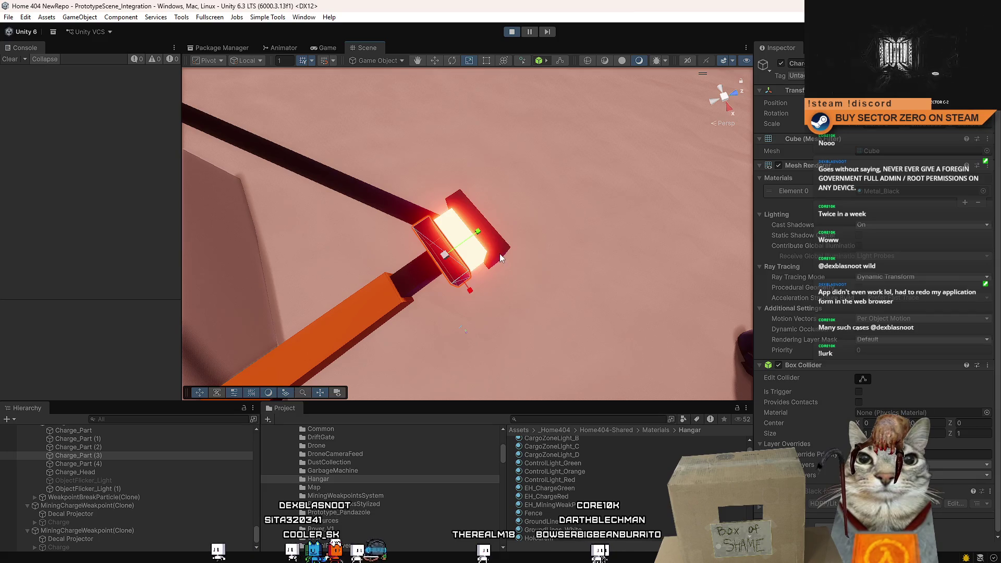
pyautogui.click(466, 266)
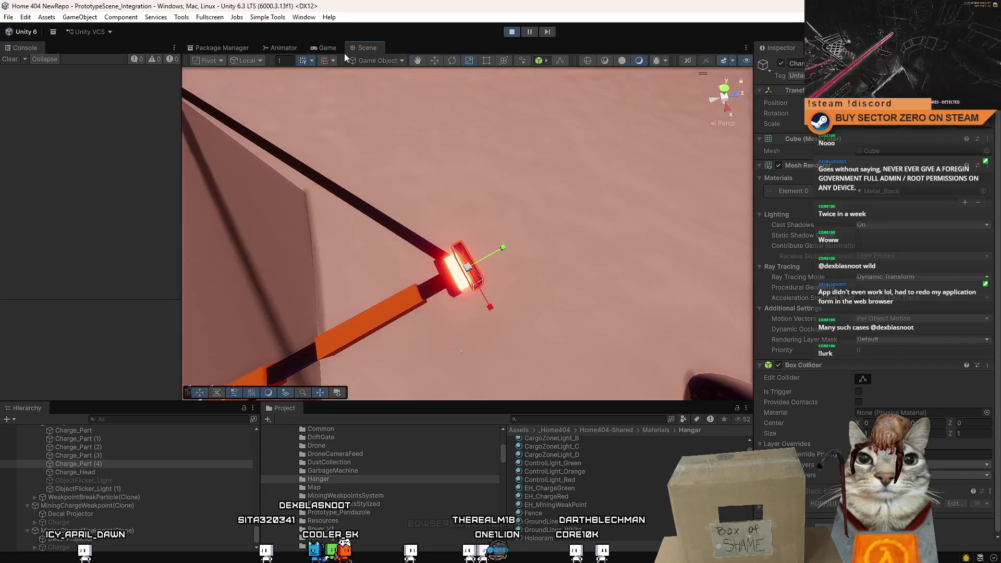
pyautogui.click(325, 48)
pyautogui.click(371, 76)
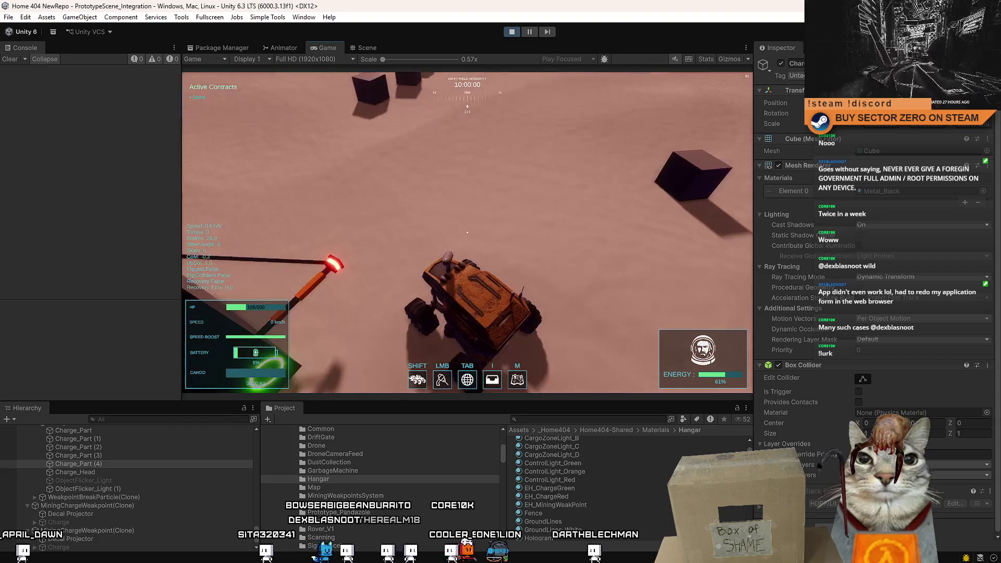
# Select the red charge light with the Move tool and test the result in game.
pyautogui.press('Escape')
pyautogui.press('Escape')
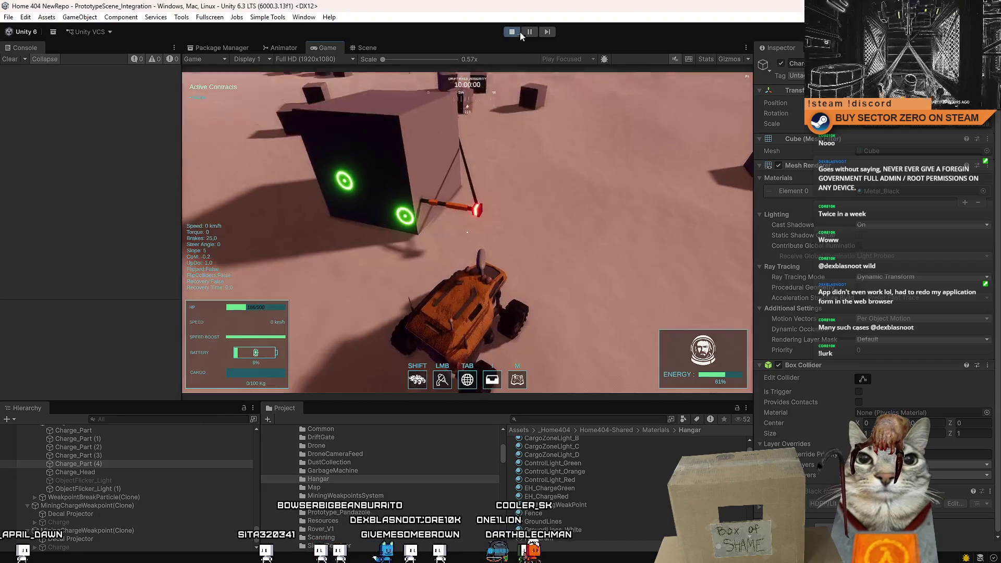
pyautogui.click(371, 50)
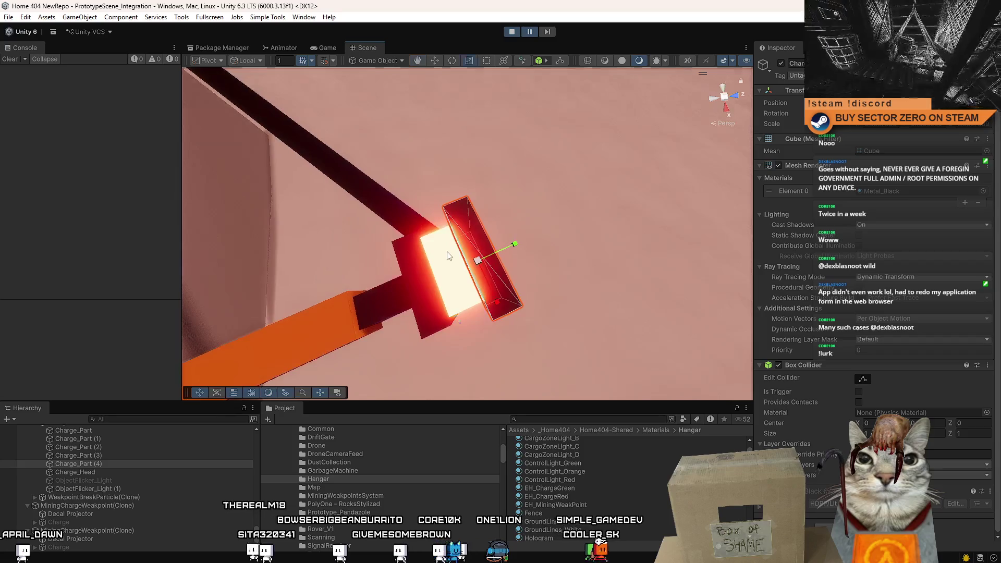
pyautogui.click(469, 245)
pyautogui.moveTo(471, 244); pyautogui.dragTo(499, 239)
pyautogui.press('w')
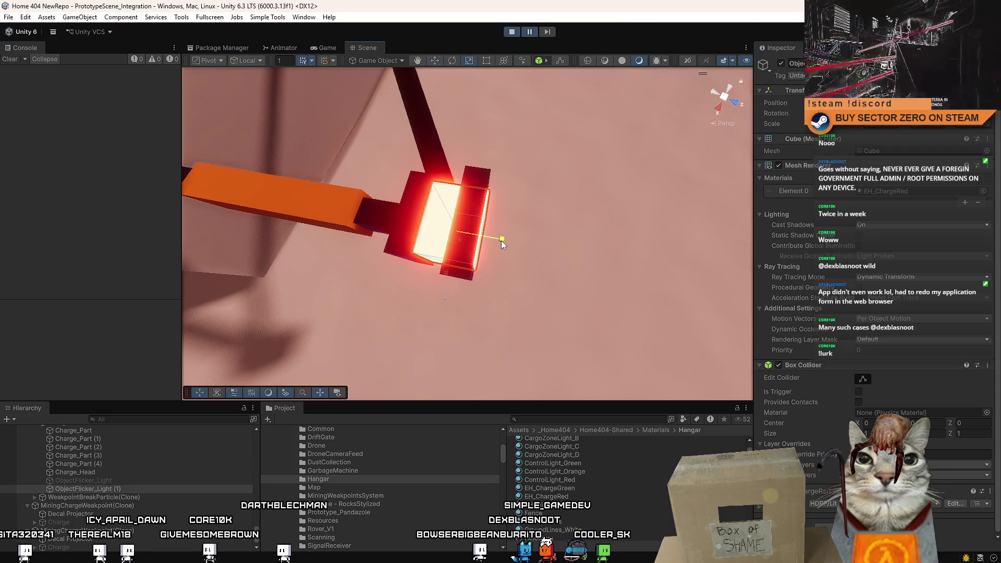
pyautogui.click(327, 47)
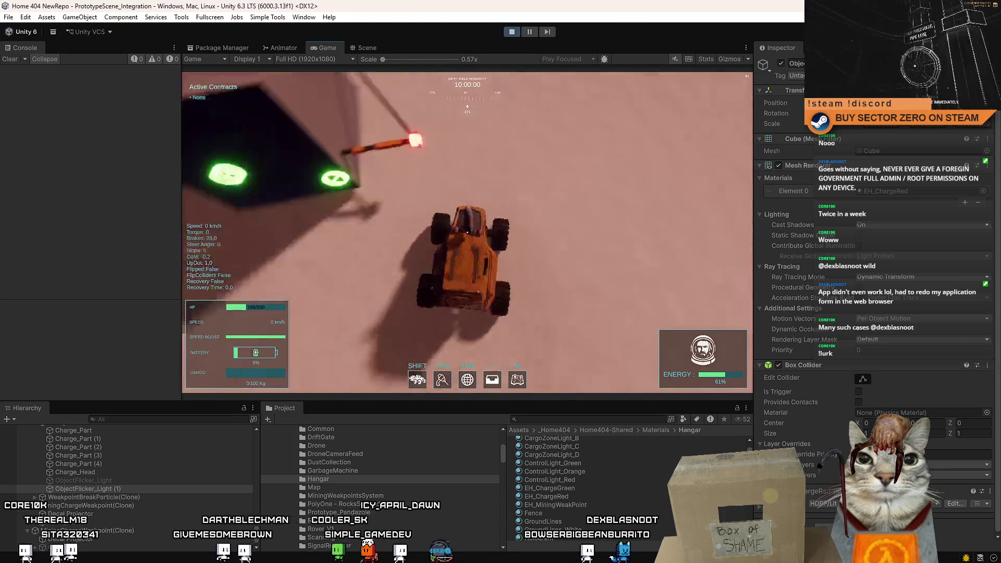
pyautogui.press('Escape')
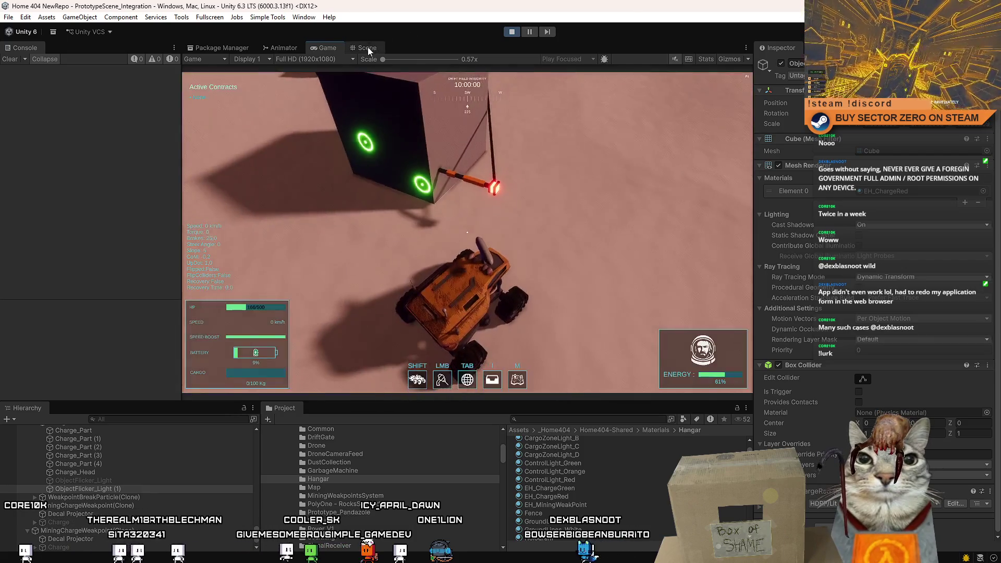
pyautogui.click(367, 47)
# Adjust Charge_Part (4) with the Scale tool, viewing it head-on and edge-on, then test in game.
pyautogui.click(427, 229)
pyautogui.moveTo(556, 192); pyautogui.dragTo(380, 141)
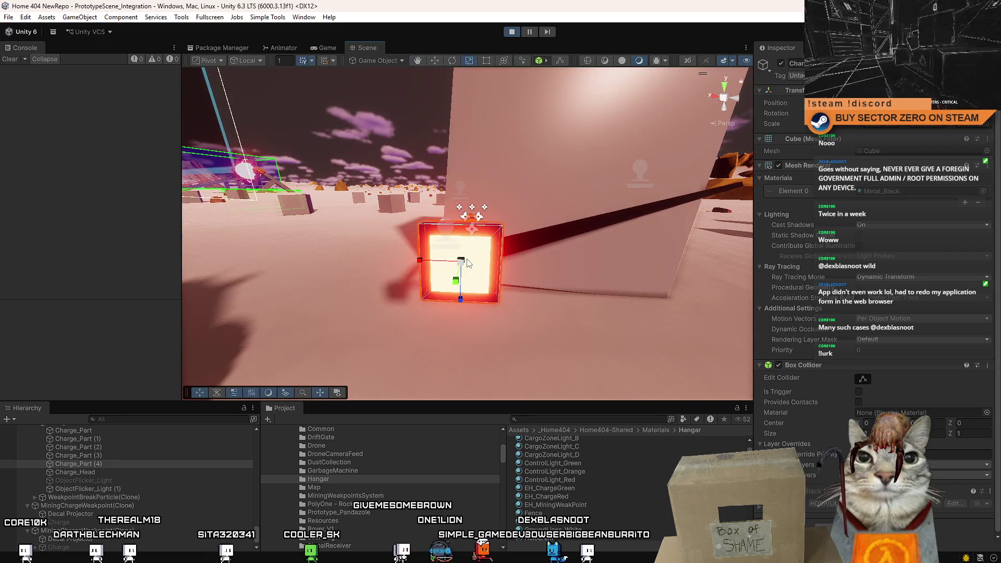
pyautogui.moveTo(468, 267); pyautogui.dragTo(488, 260)
pyautogui.press('r')
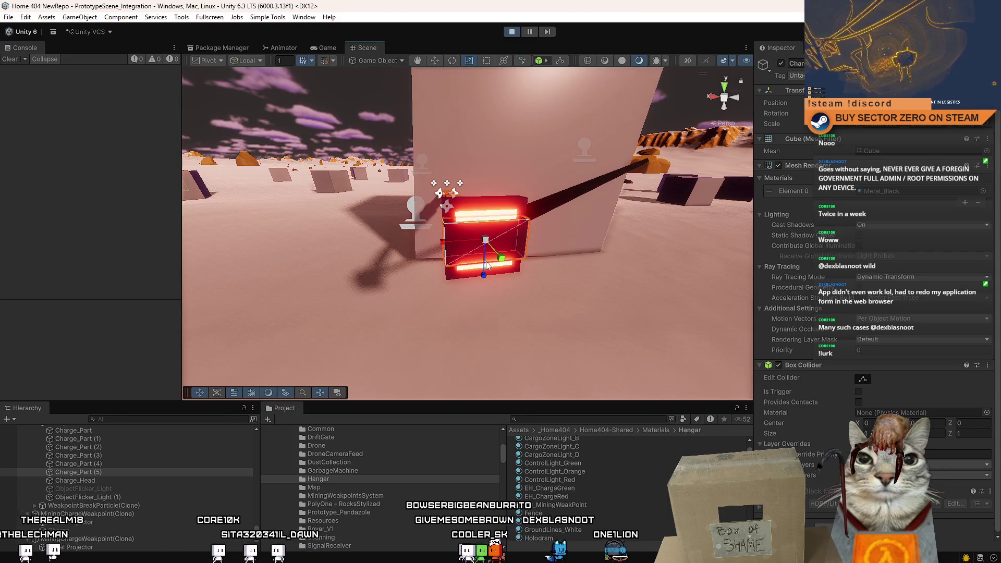
pyautogui.click(323, 47)
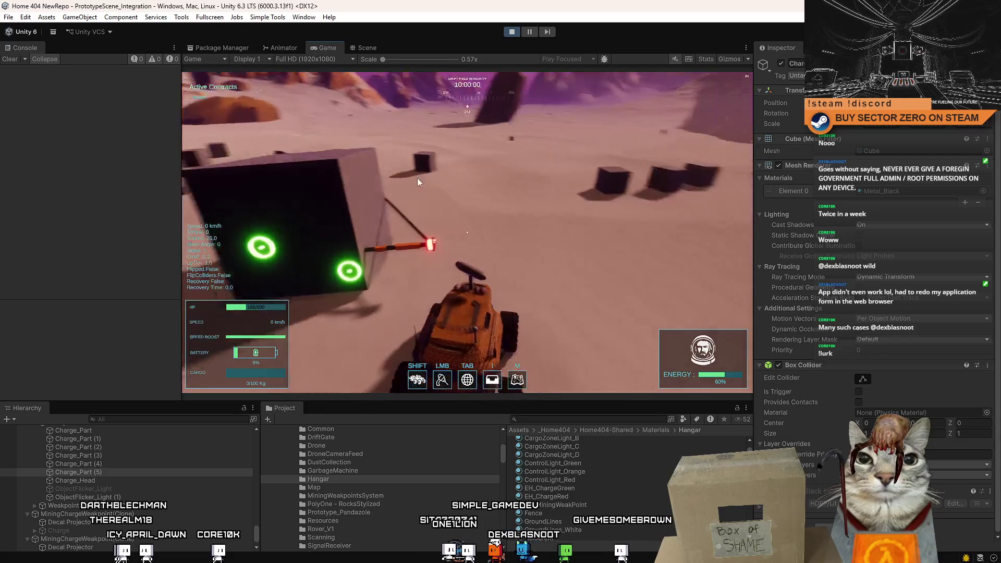
pyautogui.click(417, 177)
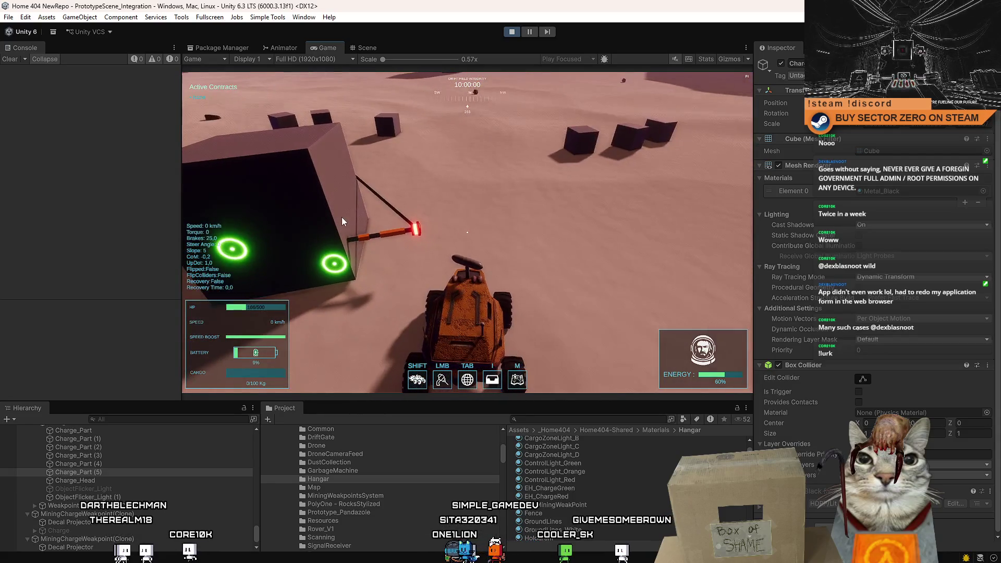
pyautogui.press('Escape')
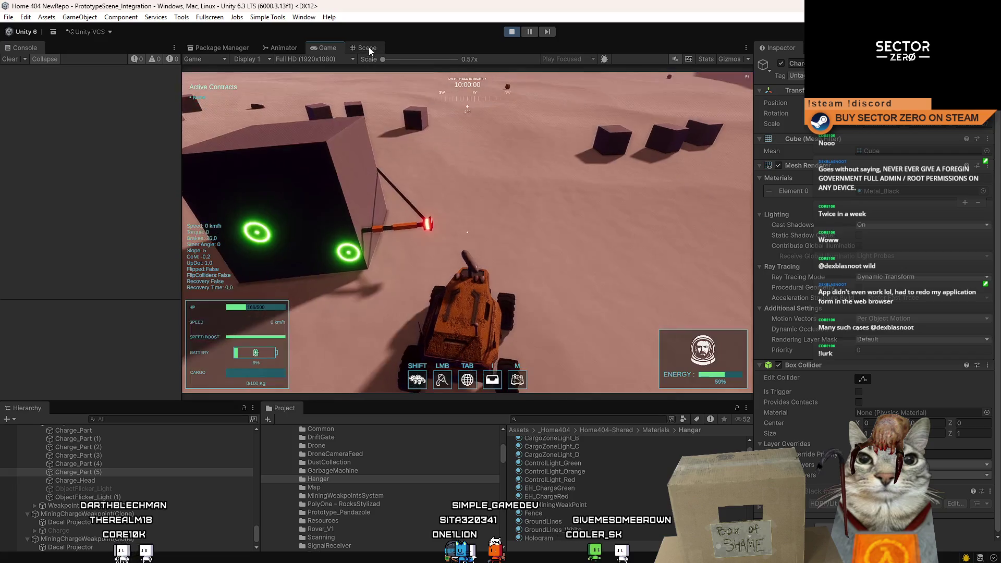
pyautogui.click(367, 48)
# Refine the new glowing charge parts with the Scale, Move and Rotate tools.
pyautogui.moveTo(485, 248); pyautogui.dragTo(541, 217)
pyautogui.press('r')
pyautogui.press('r')
pyautogui.press('w')
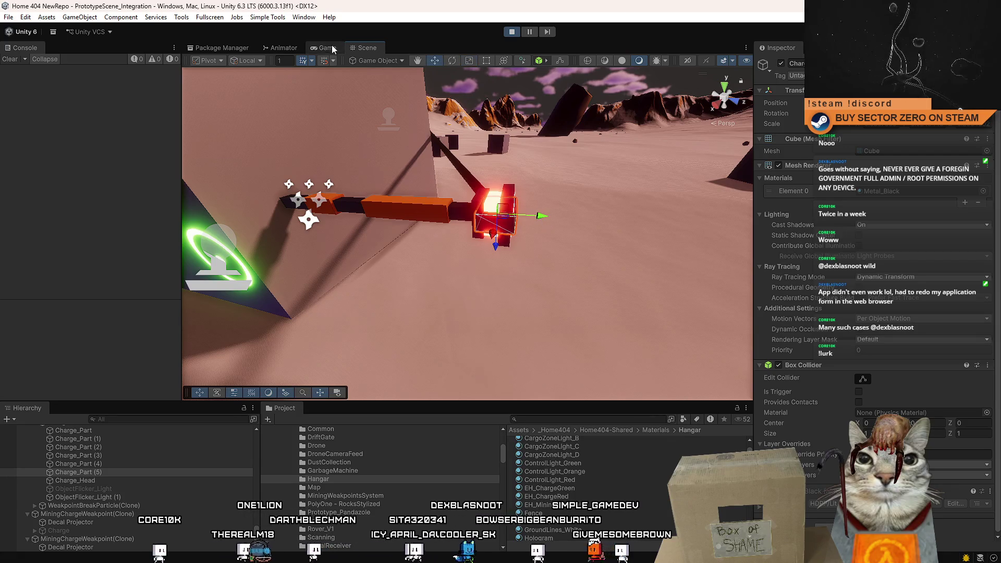
pyautogui.click(333, 49)
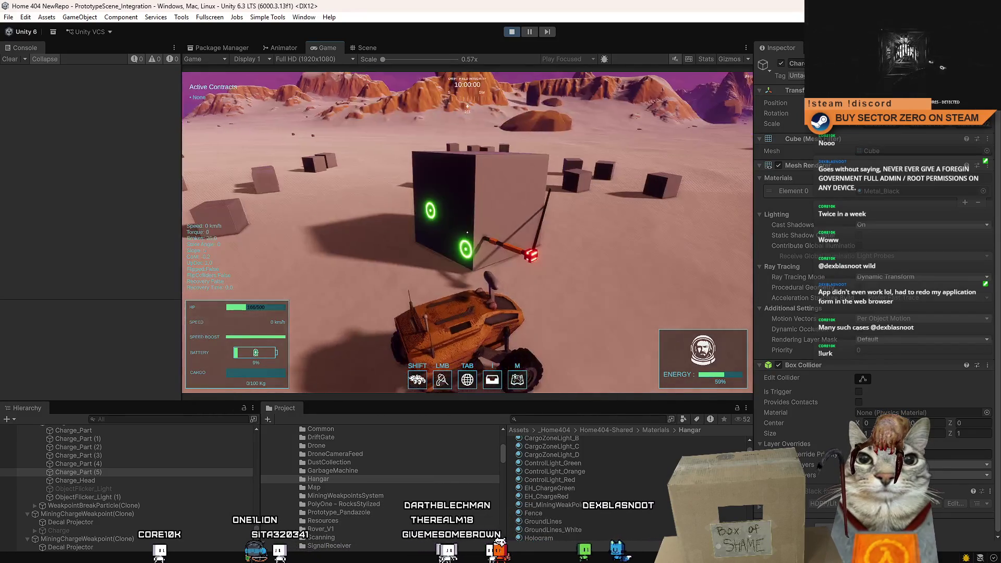
pyautogui.hotkey('ctrl', '1')
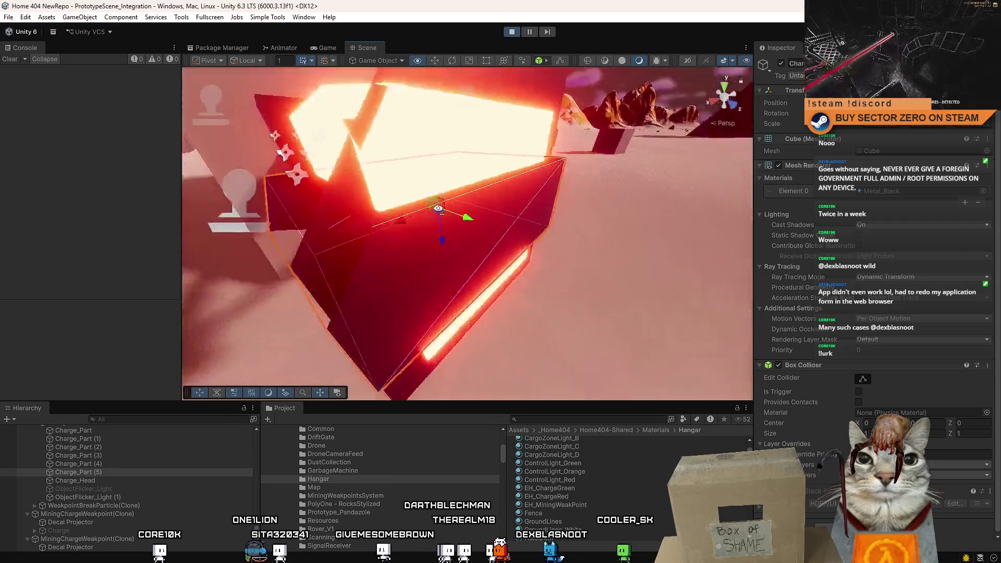
pyautogui.moveTo(438, 208); pyautogui.dragTo(525, 255)
pyautogui.press('e')
pyautogui.moveTo(580, 221); pyautogui.dragTo(405, 203)
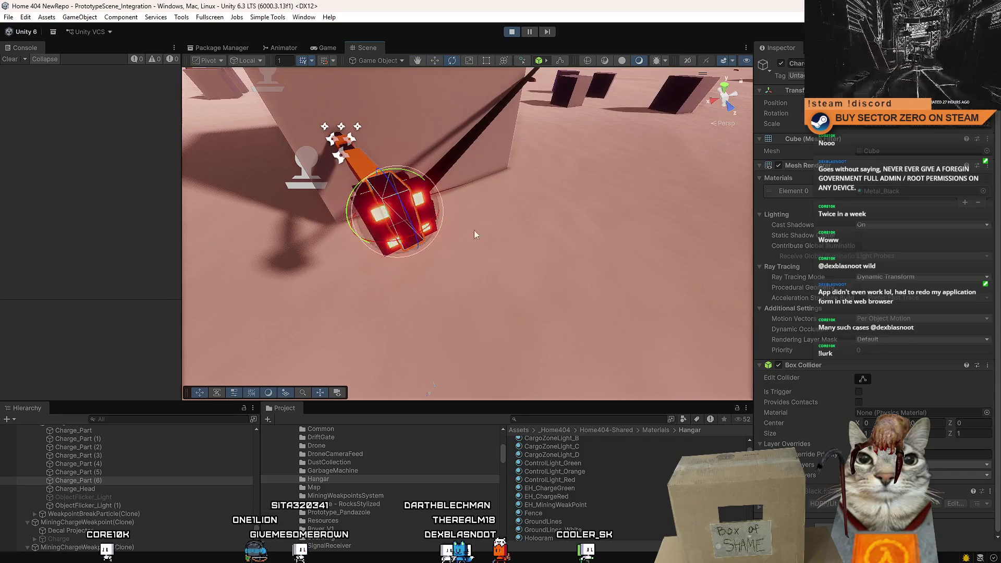
# Drive the rover forward, reverse and back toward the cube, briefly inspecting the Fence material.
pyautogui.click(475, 234)
pyautogui.moveTo(475, 234); pyautogui.dragTo(693, 269)
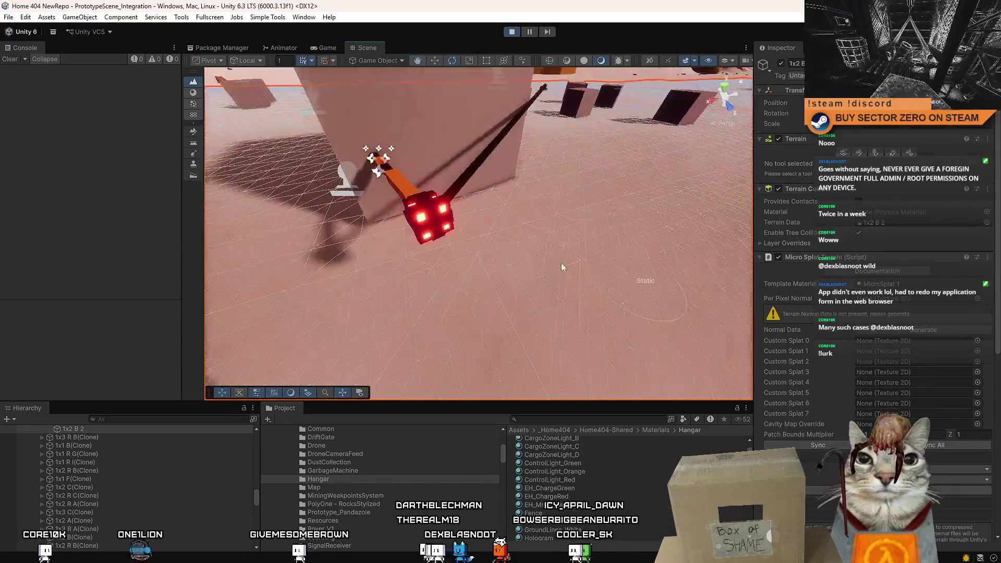
pyautogui.click(324, 46)
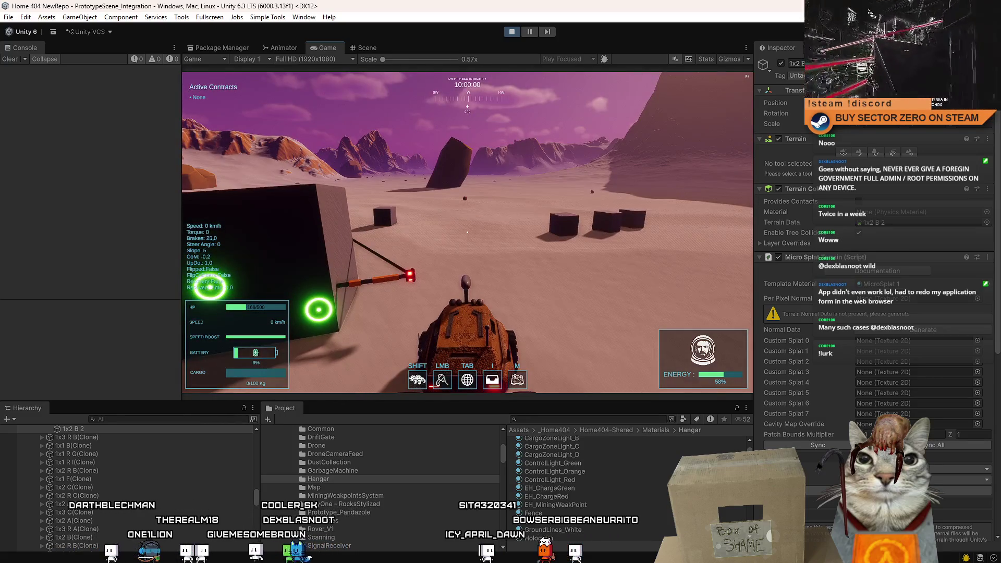
pyautogui.press('w')
pyautogui.press('d')
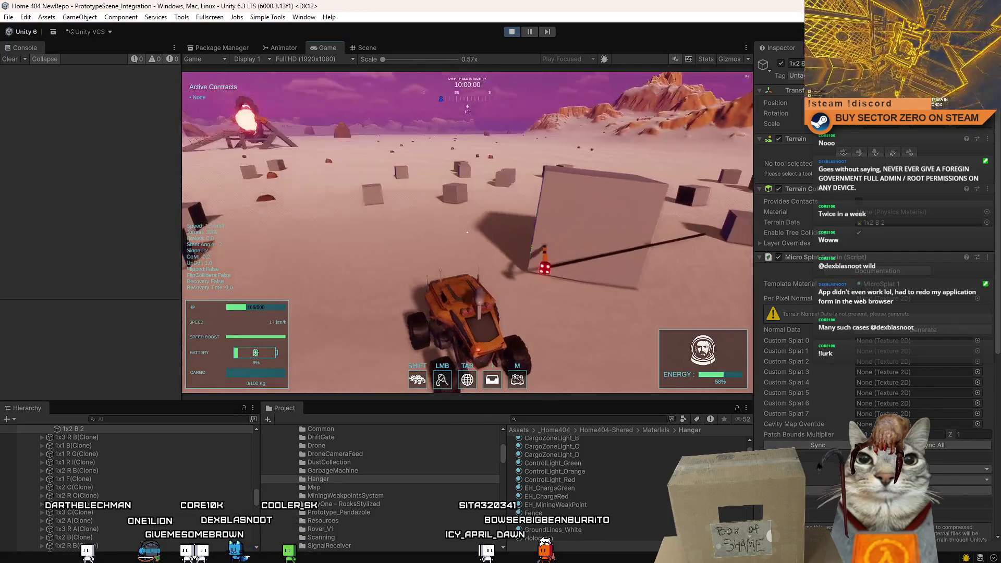
pyautogui.press('Escape')
pyautogui.press('Escape')
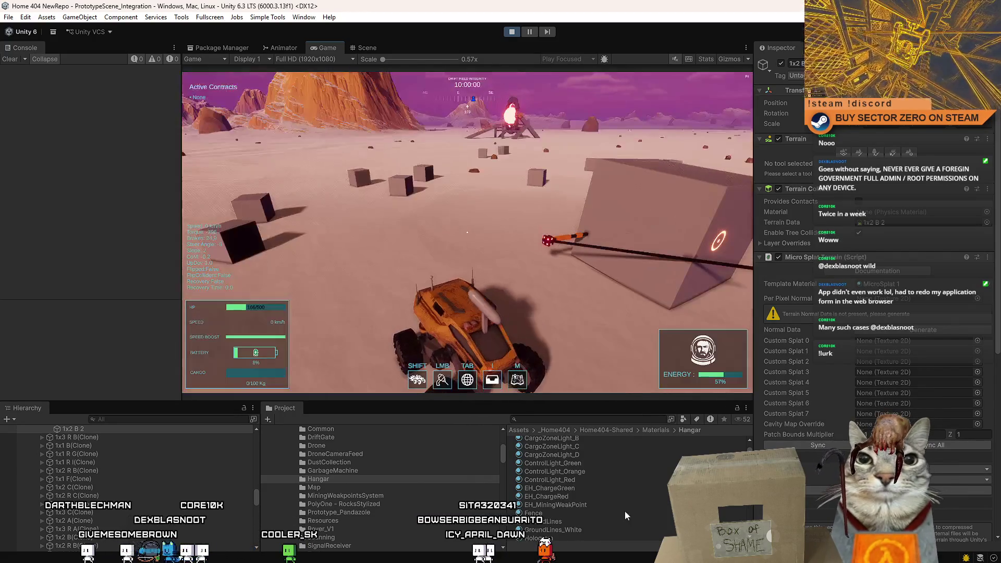
pyautogui.click(626, 515)
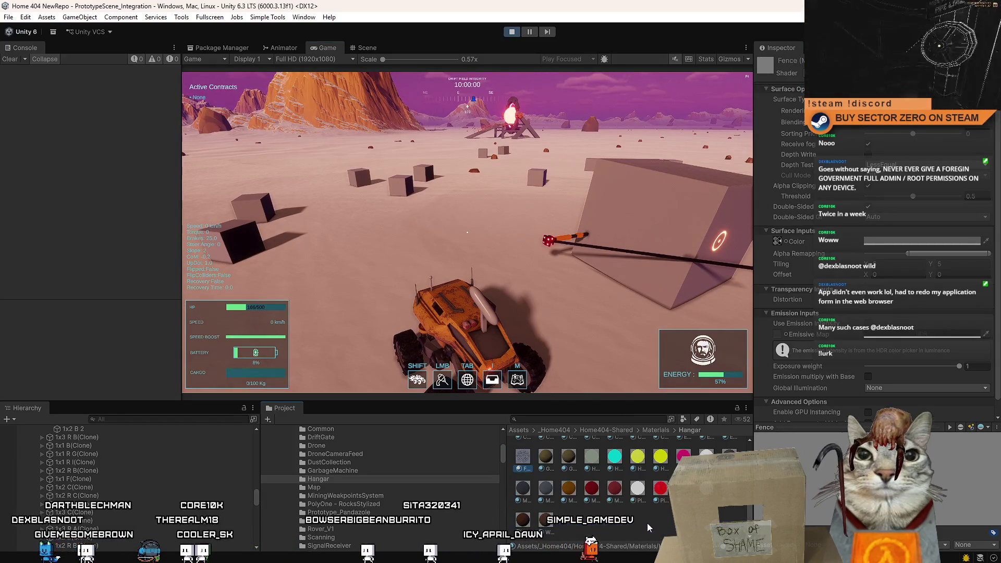
pyautogui.click(649, 528)
pyautogui.press('s')
pyautogui.press('a')
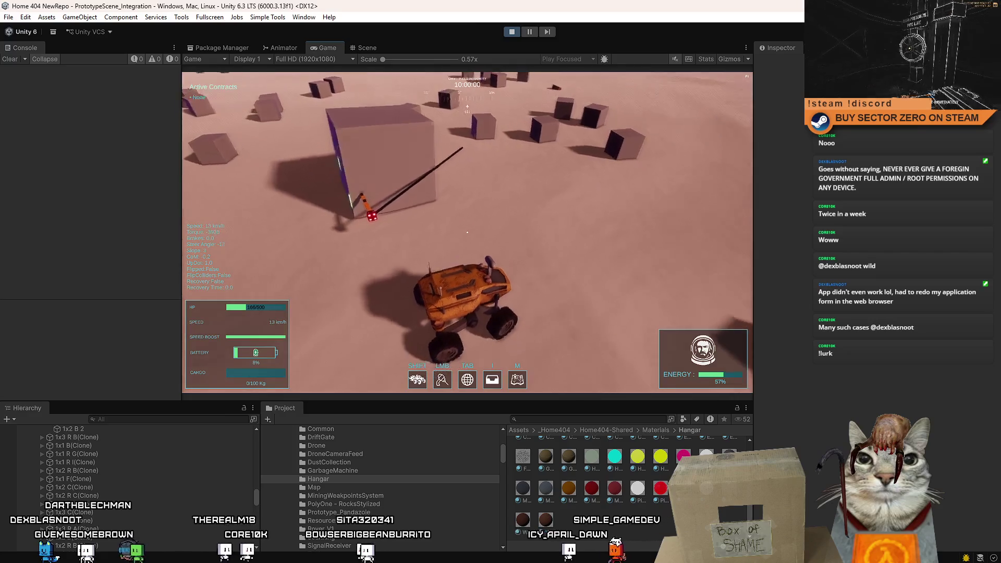
pyautogui.press('w')
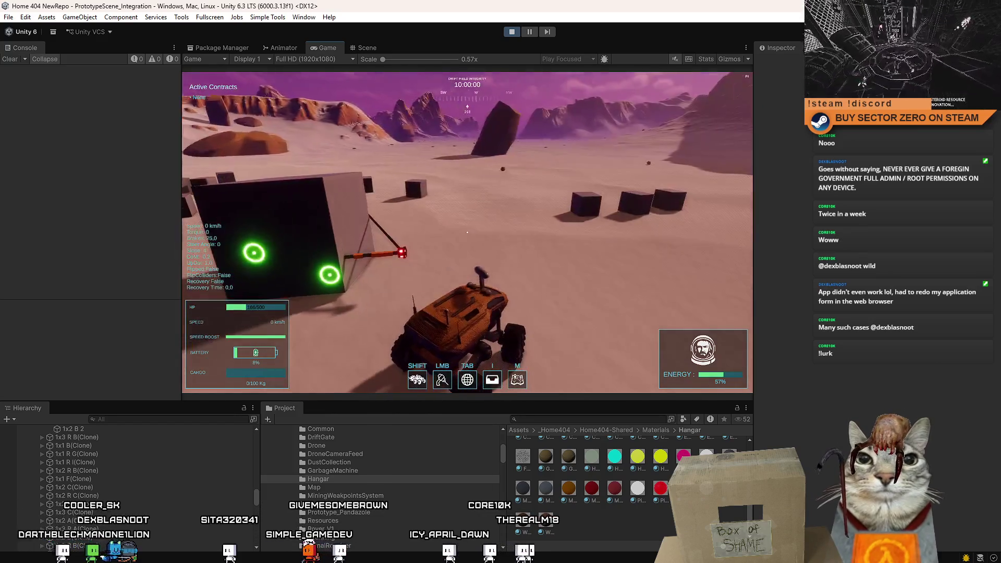
pyautogui.press('Escape')
# Select the hook's Charge object and slide one charge part along the X axis.
pyautogui.click(365, 47)
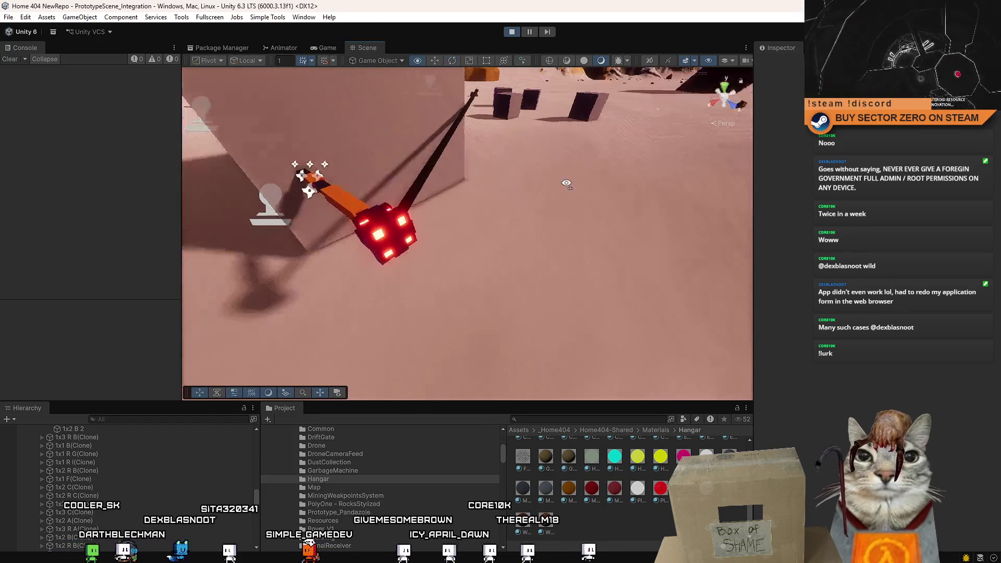
pyautogui.moveTo(566, 183); pyautogui.dragTo(648, 217)
pyautogui.click(430, 210)
pyautogui.moveTo(436, 213); pyautogui.dragTo(402, 229)
pyautogui.moveTo(516, 224); pyautogui.dragTo(458, 243)
pyautogui.press('w')
pyautogui.moveTo(470, 241); pyautogui.dragTo(484, 239)
pyautogui.moveTo(599, 246); pyautogui.dragTo(622, 280)
pyautogui.click(576, 274)
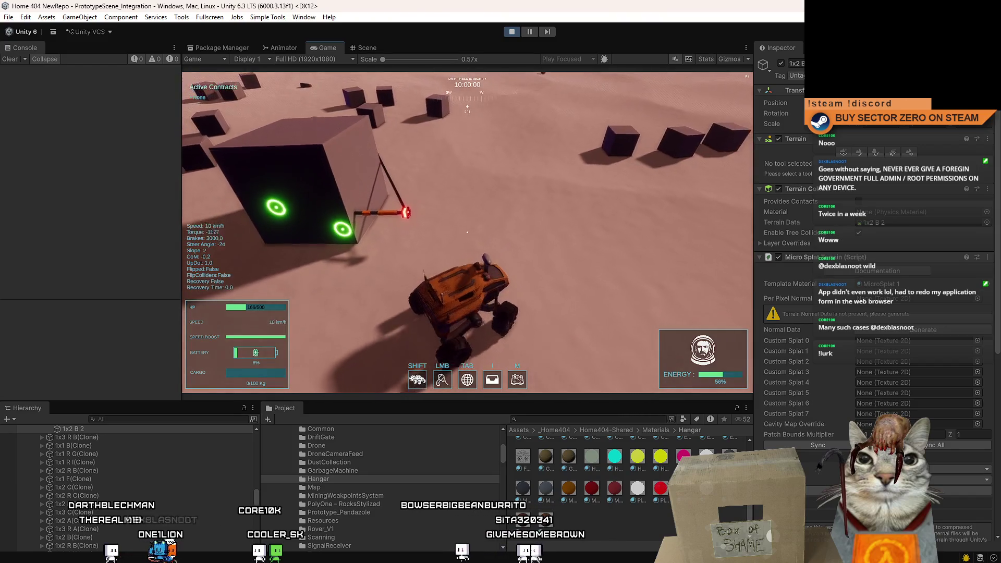
pyautogui.press('Escape')
pyautogui.press('Escape')
# Select the red Charge cube and then the cross-shaped part of its head.
pyautogui.click(367, 47)
pyautogui.scroll(3)
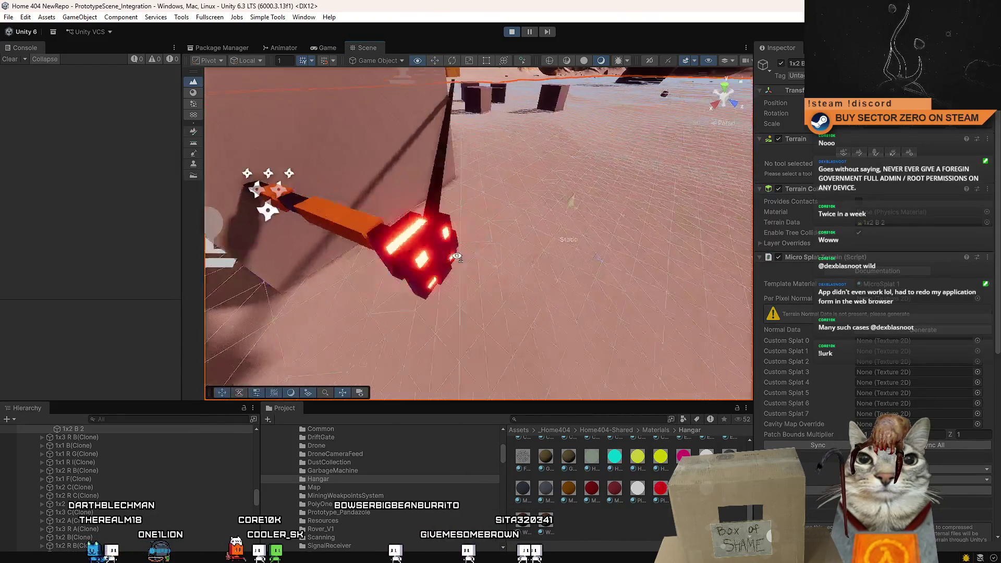
pyautogui.click(398, 243)
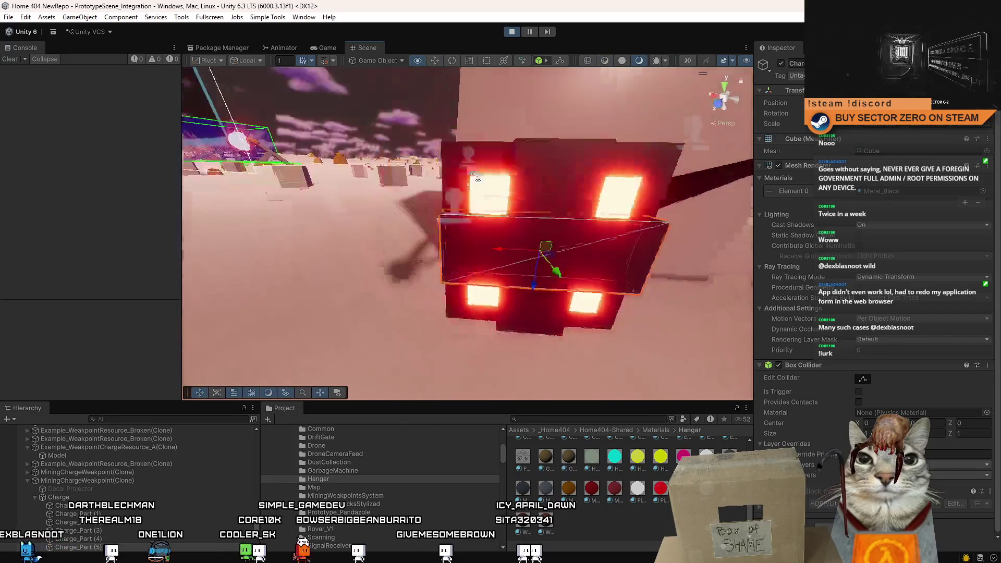
pyautogui.moveTo(509, 186); pyautogui.dragTo(550, 219)
pyautogui.click(477, 217)
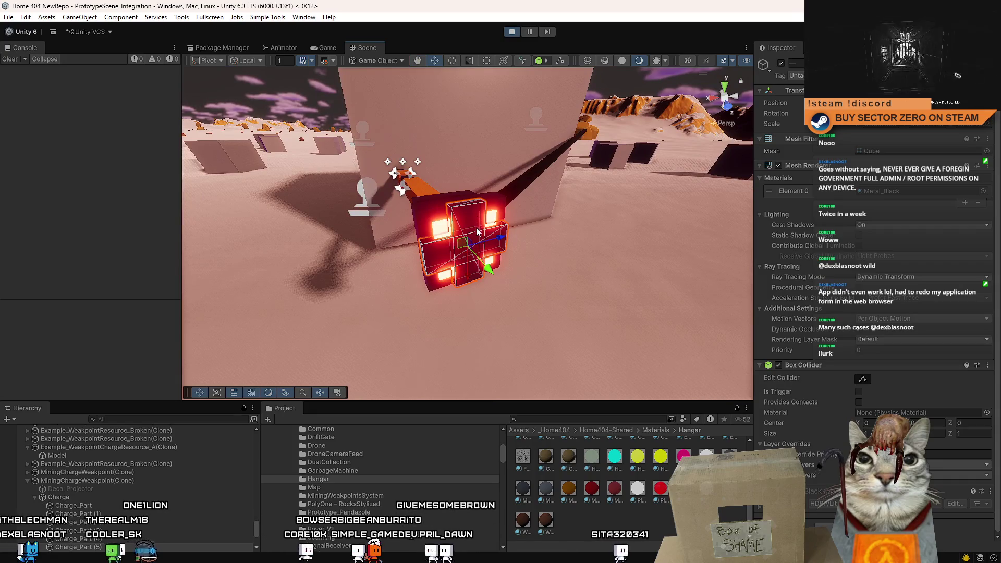
pyautogui.scroll(-3)
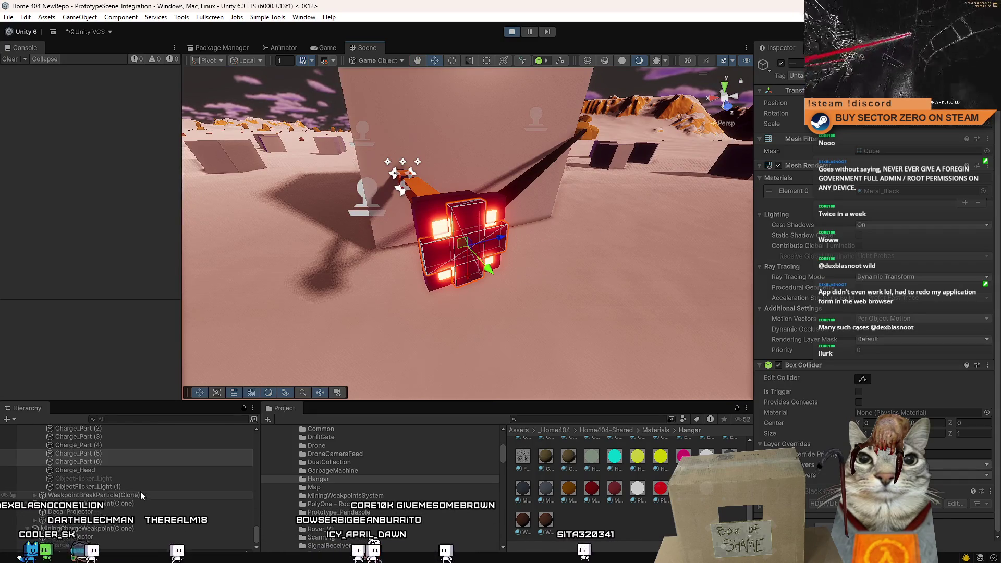
# Deactivate Charge_Part (5) and (6), frame Charge_Part (7), and check the head in game.
pyautogui.click(102, 462)
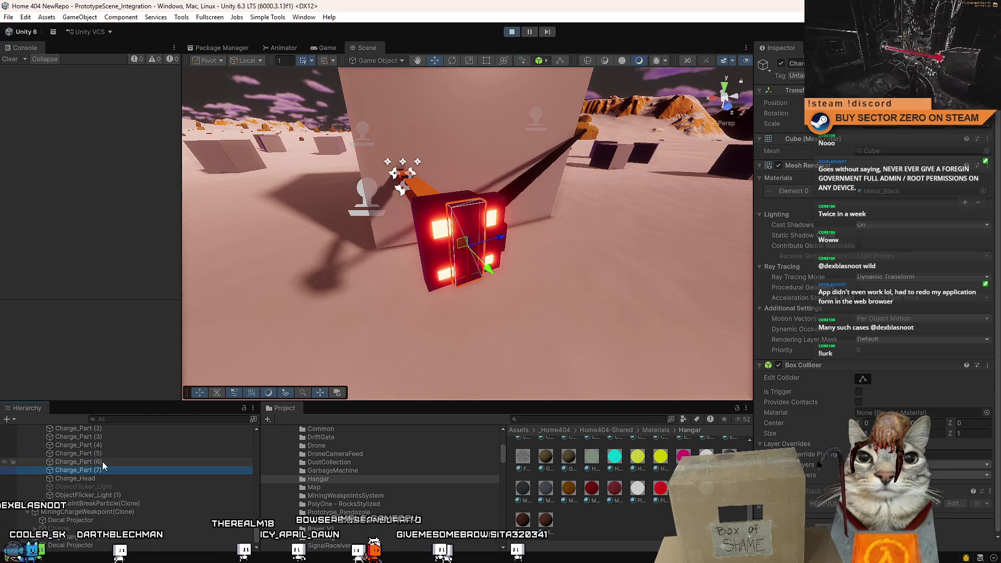
pyautogui.click(113, 452)
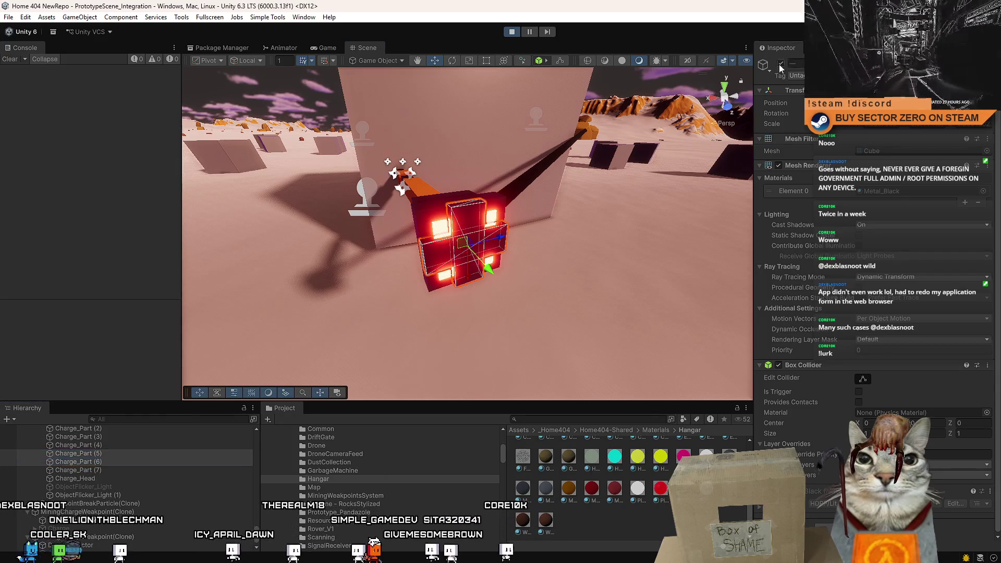
pyautogui.doubleClick(123, 471)
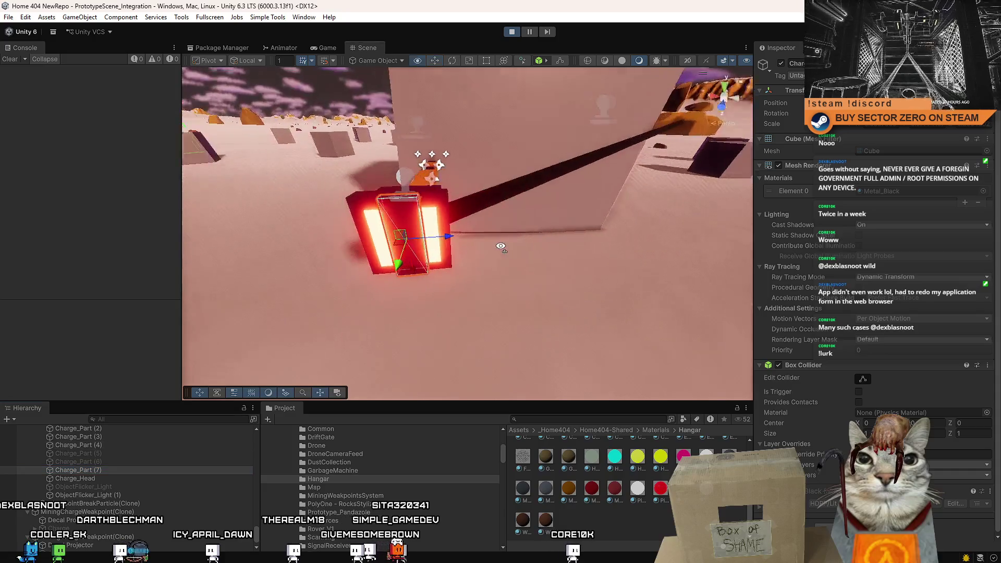
pyautogui.click(336, 51)
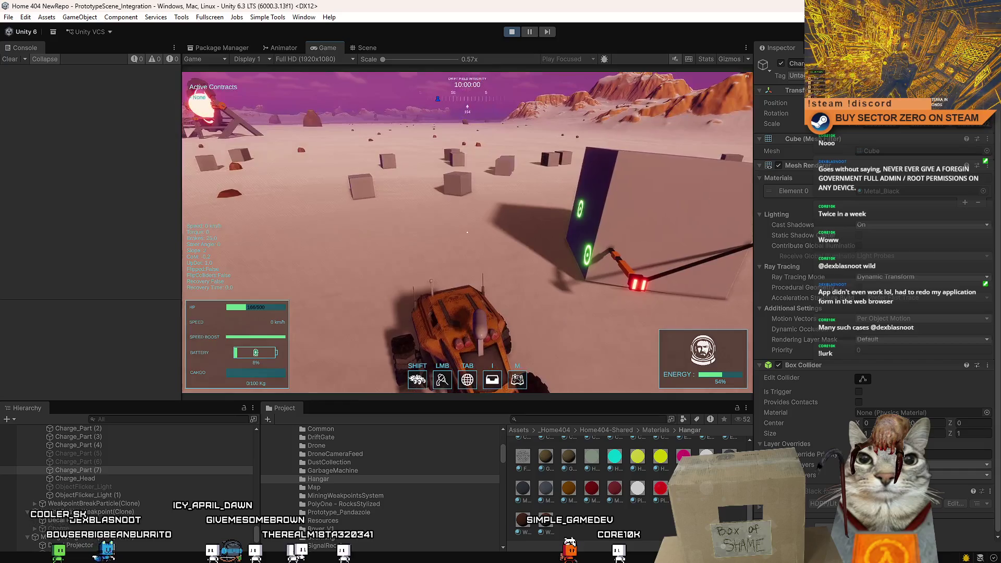
pyautogui.press('Escape')
# Frame the glowing charge box and compare it against the running game view.
pyautogui.click(370, 48)
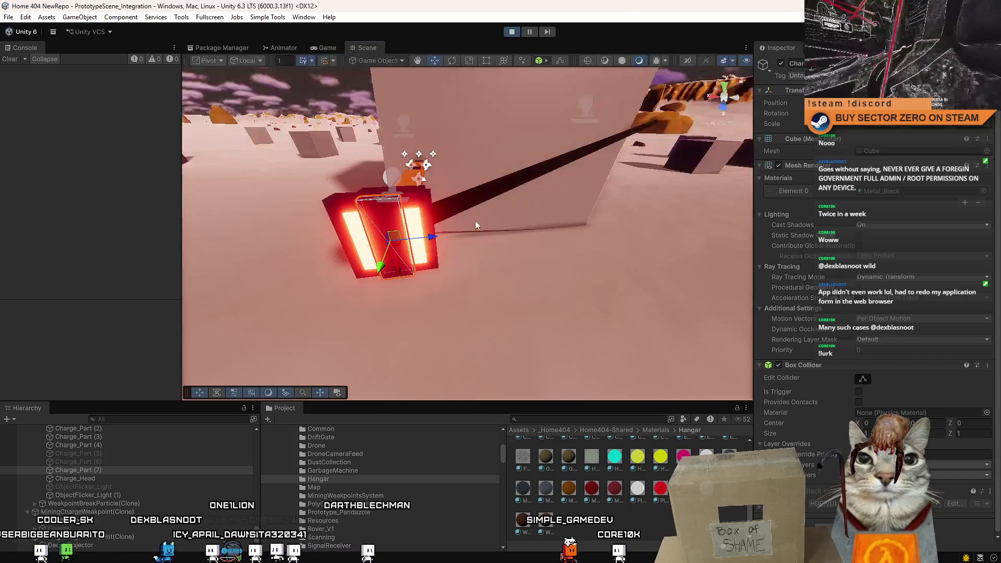
pyautogui.moveTo(454, 224); pyautogui.dragTo(514, 192)
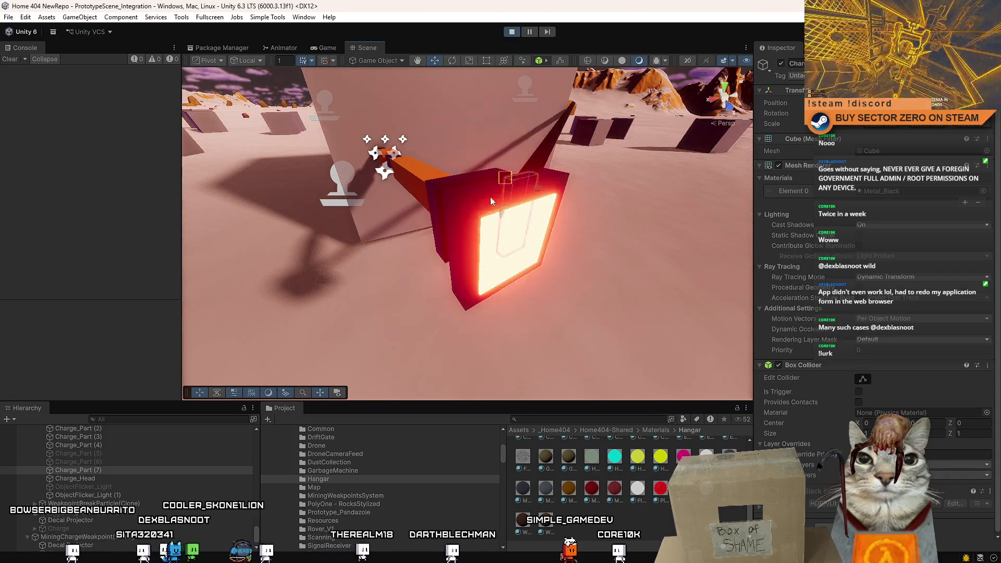
pyautogui.press('f')
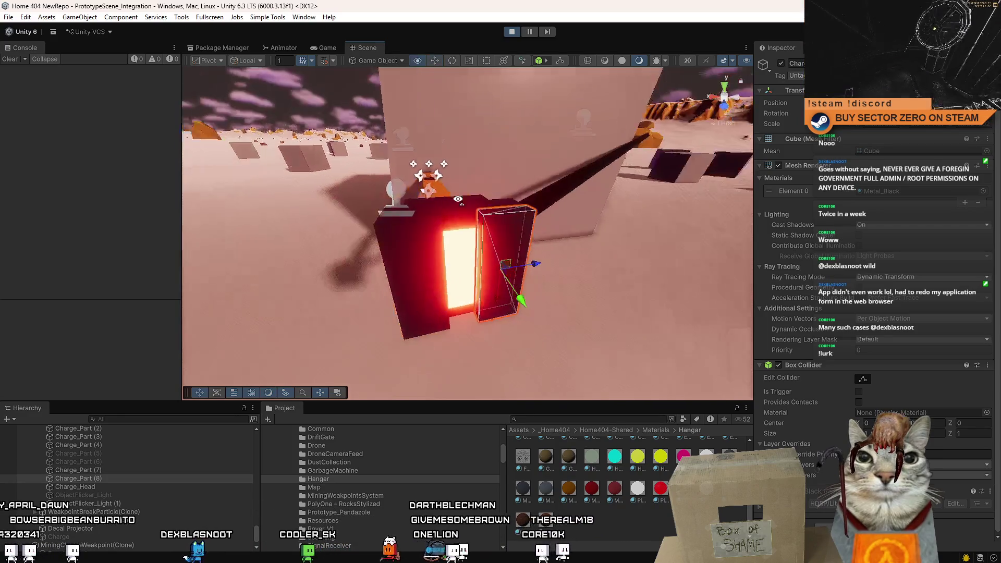
pyautogui.click(329, 48)
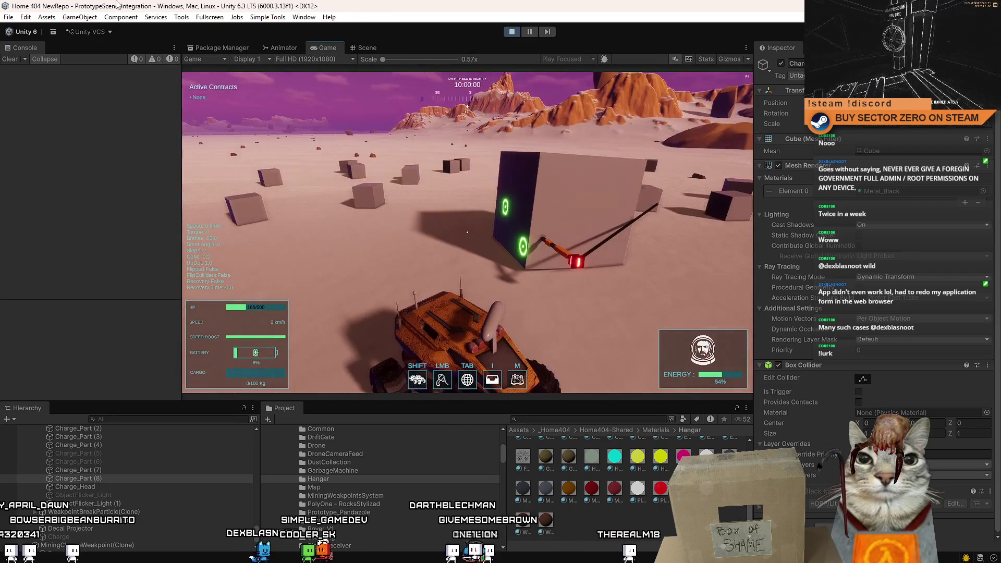
pyautogui.press('Escape')
pyautogui.press('Escape')
pyautogui.click(367, 48)
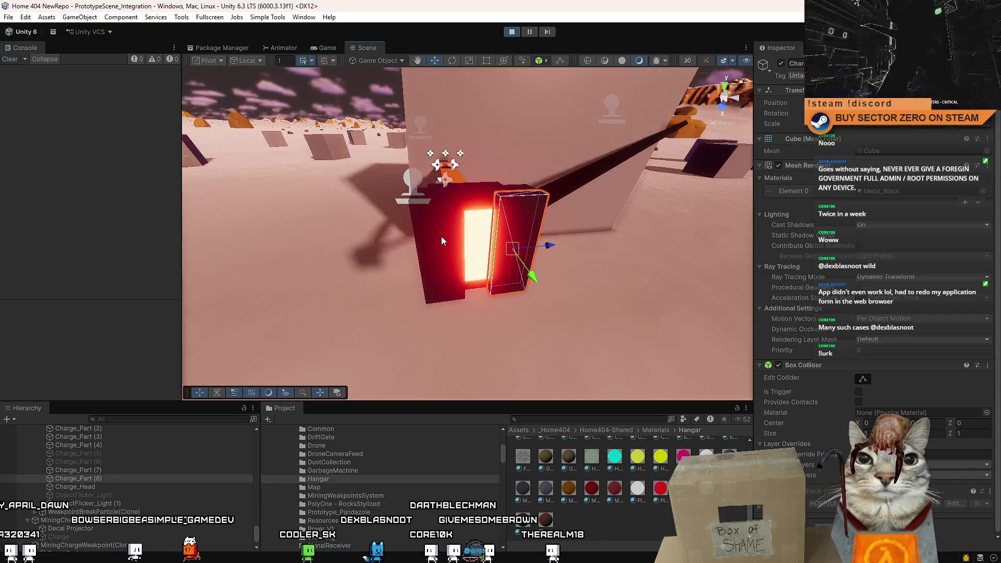
# Rotate the new charge parts into a dark end cap, then drive the rover toward the cube.
pyautogui.press('e')
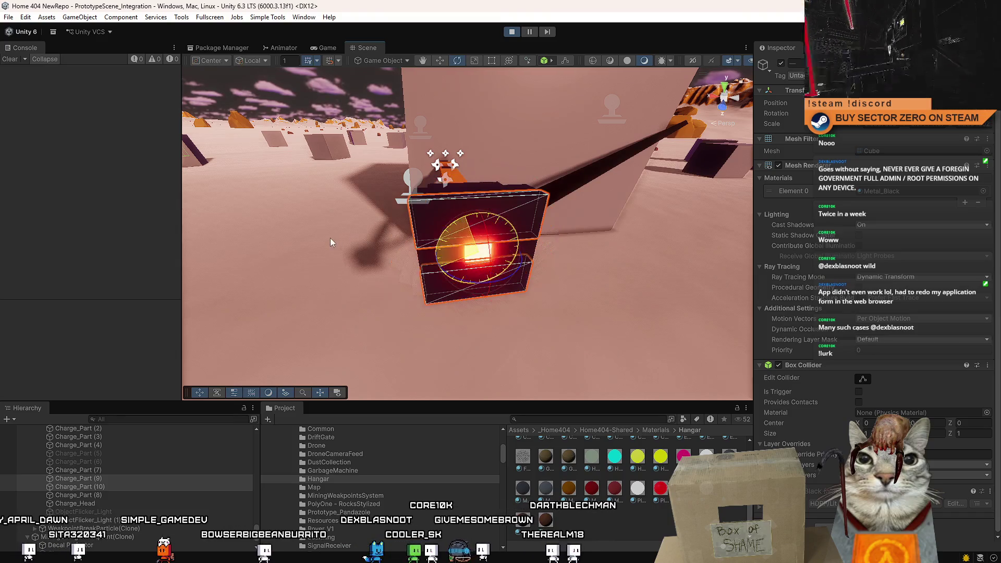
pyautogui.click(516, 280)
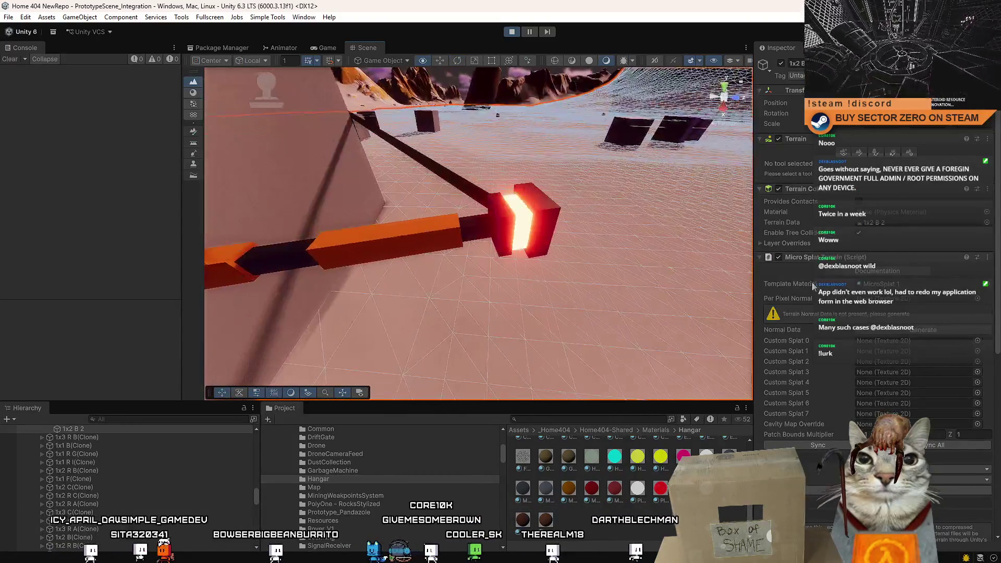
pyautogui.click(327, 47)
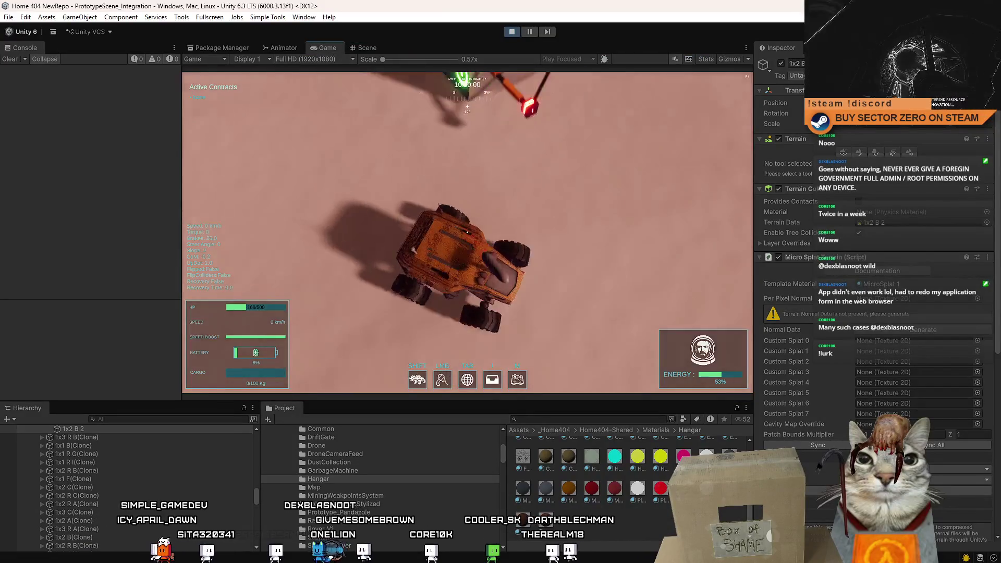
pyautogui.press('s')
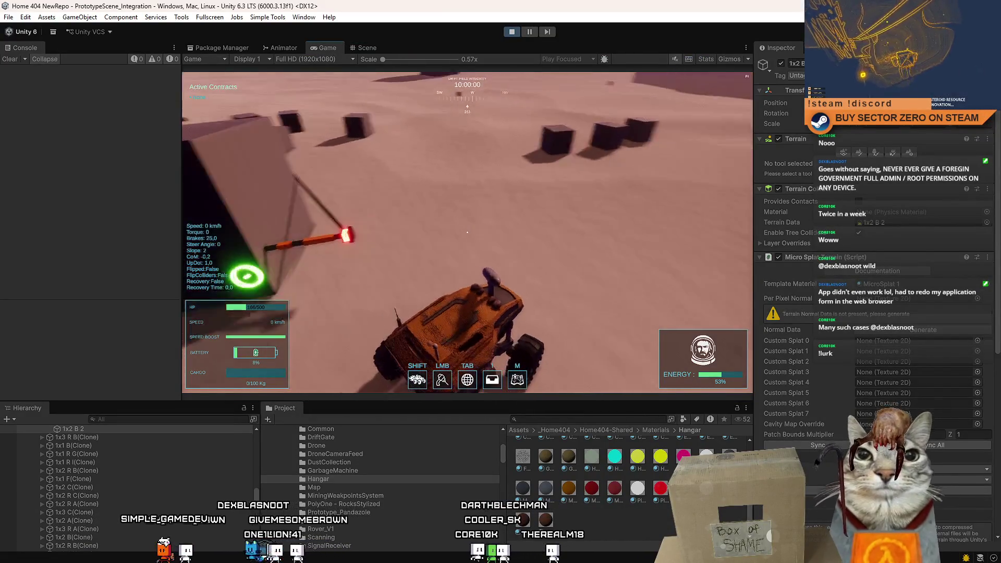
pyautogui.press('w')
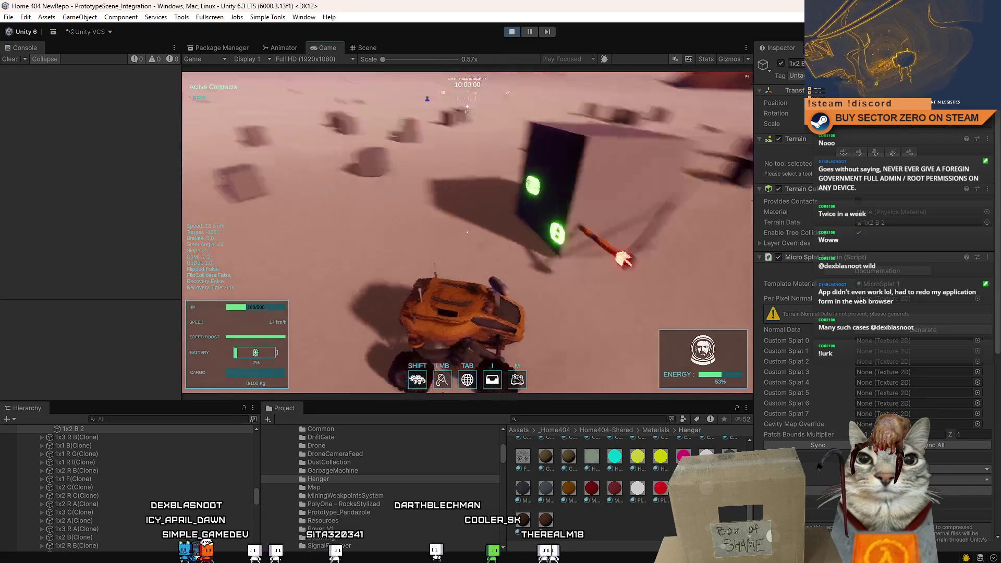
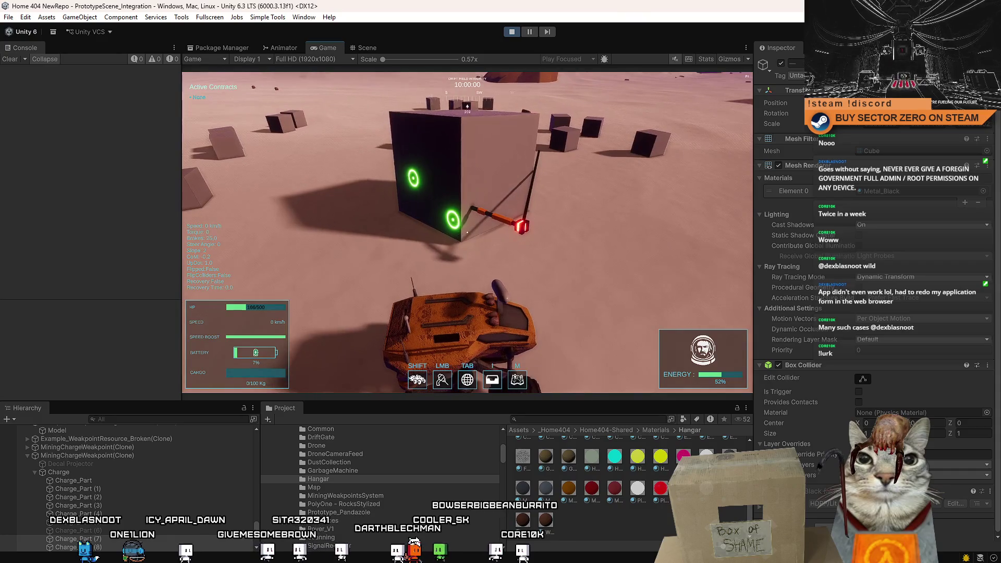
# Inspect the glowing charge head in the Scene view and select the glowing cube part.
pyautogui.press('Escape')
pyautogui.press('Escape')
pyautogui.click(365, 48)
pyautogui.moveTo(389, 74); pyautogui.dragTo(434, 254)
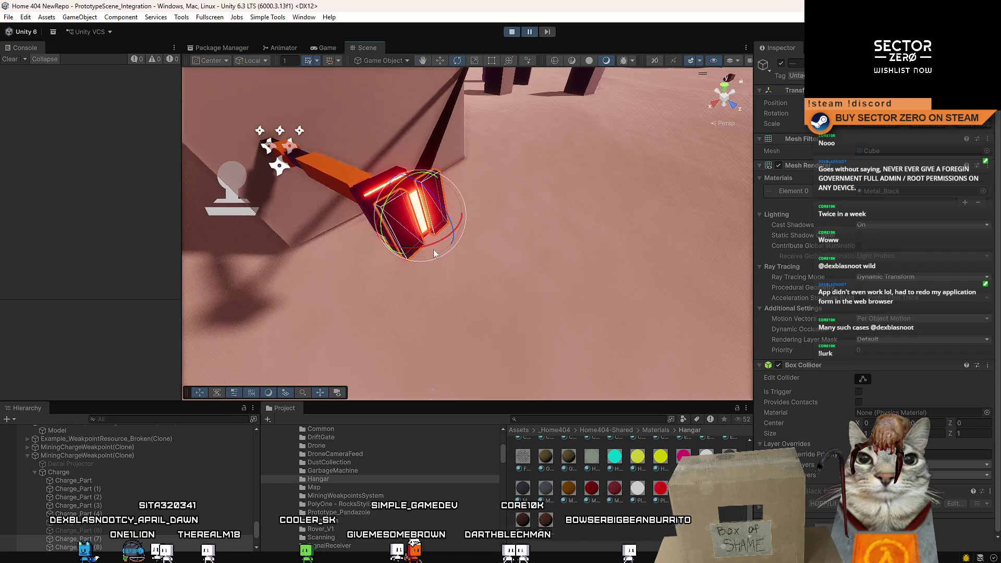
pyautogui.moveTo(511, 230); pyautogui.dragTo(365, 322)
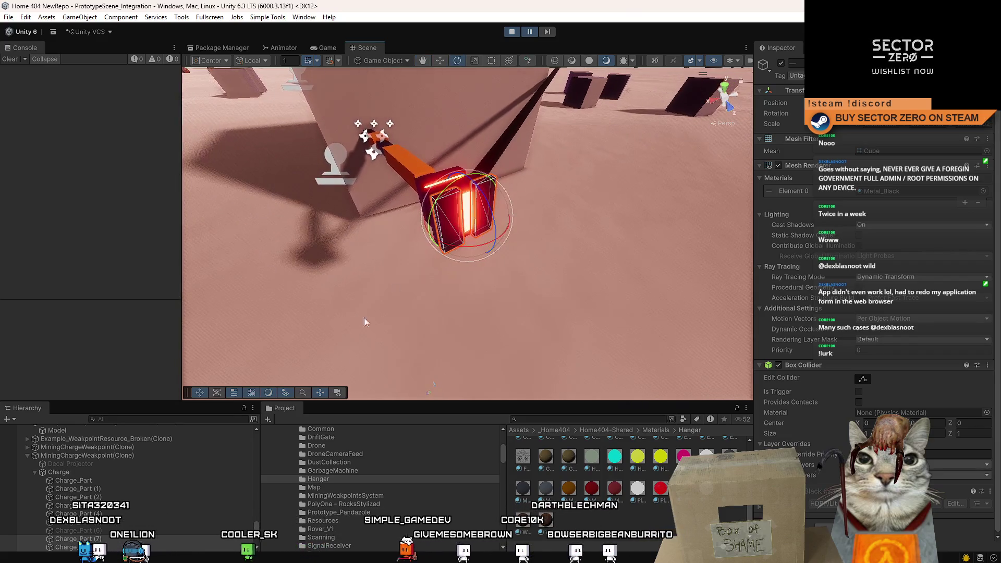
pyautogui.click(108, 531)
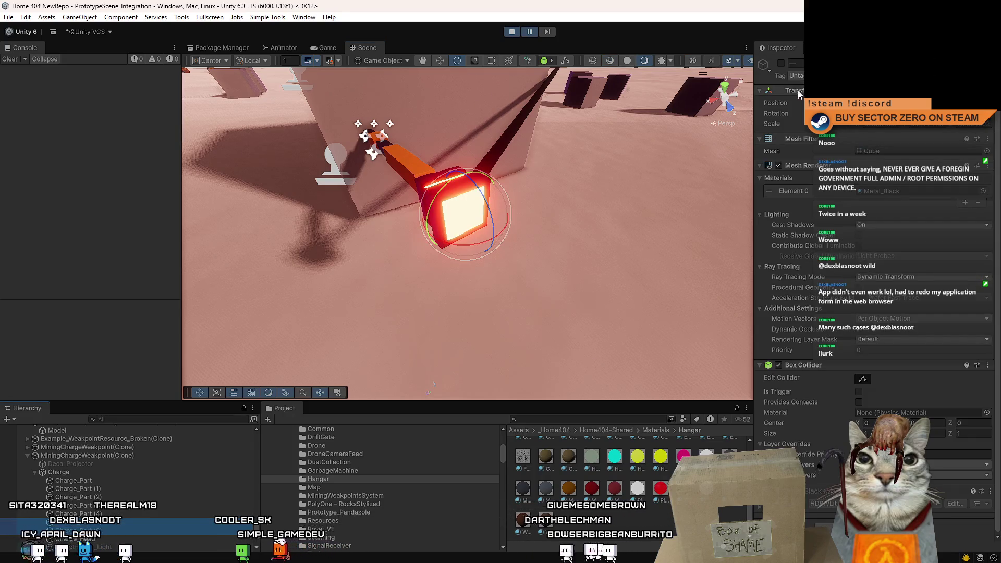
pyautogui.click(592, 199)
pyautogui.moveTo(593, 199); pyautogui.dragTo(577, 217)
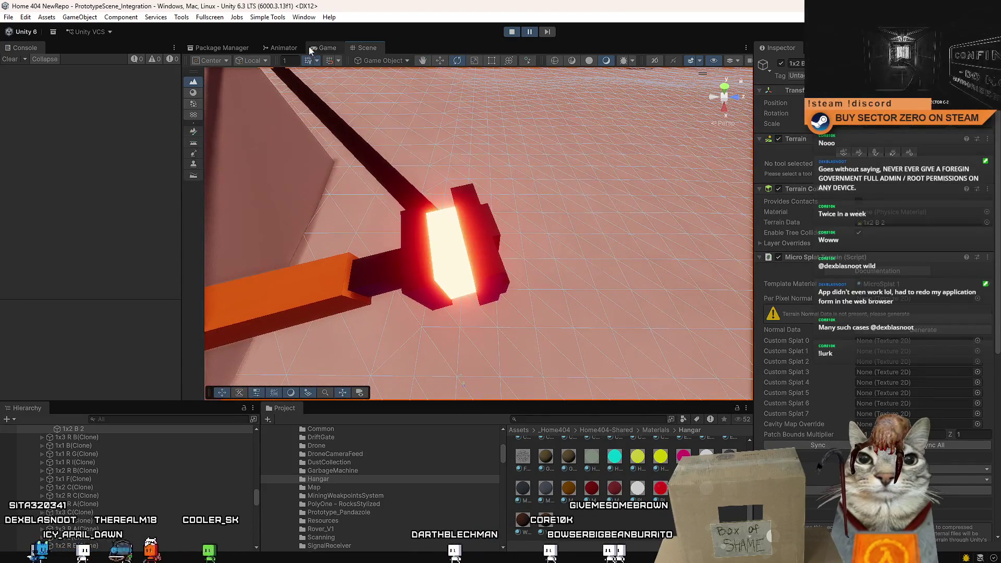
# Drive the rover forward in the running game, then pause to free the cursor.
pyautogui.click(310, 47)
pyautogui.click(521, 156)
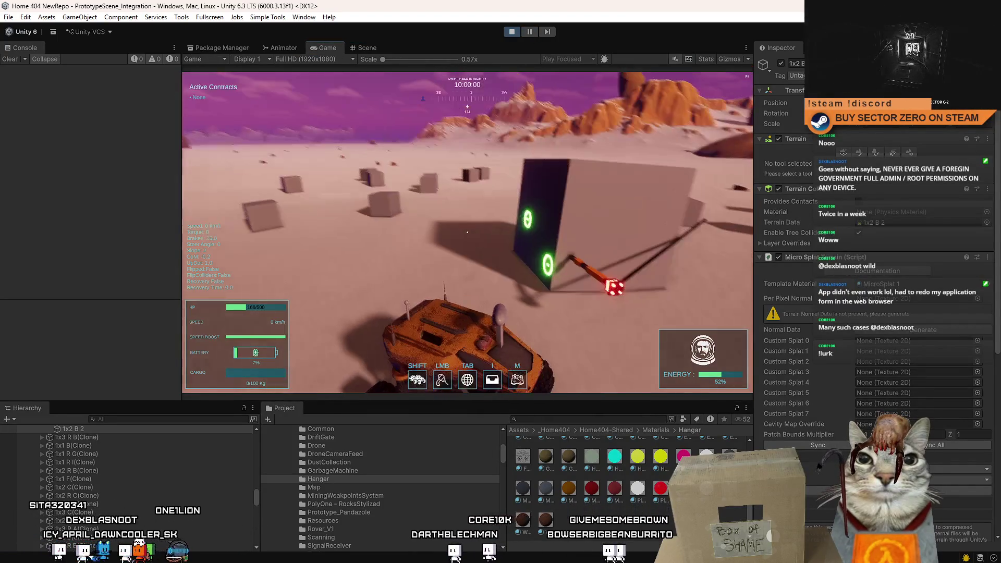
pyautogui.press('w')
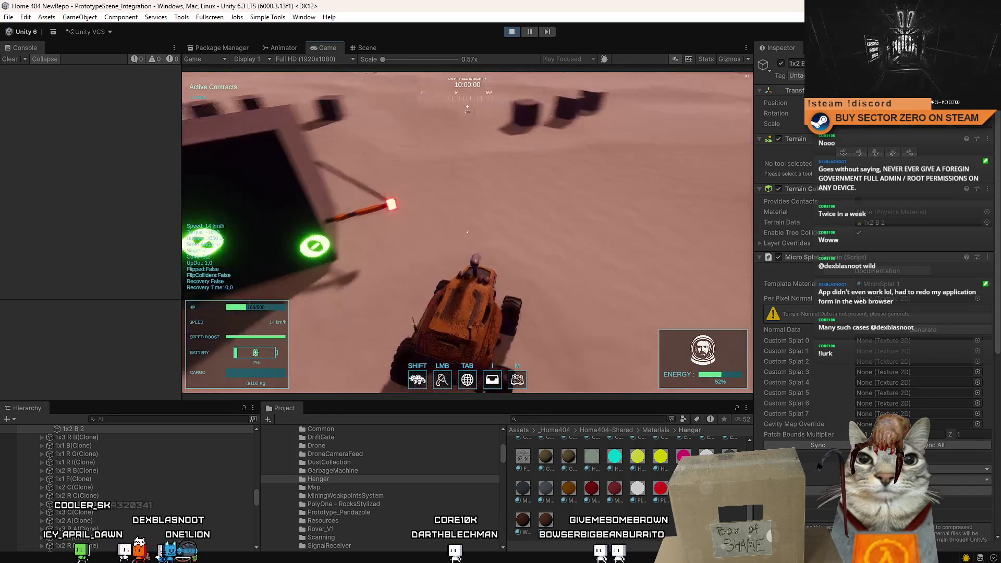
pyautogui.press('Escape')
pyautogui.click(445, 139)
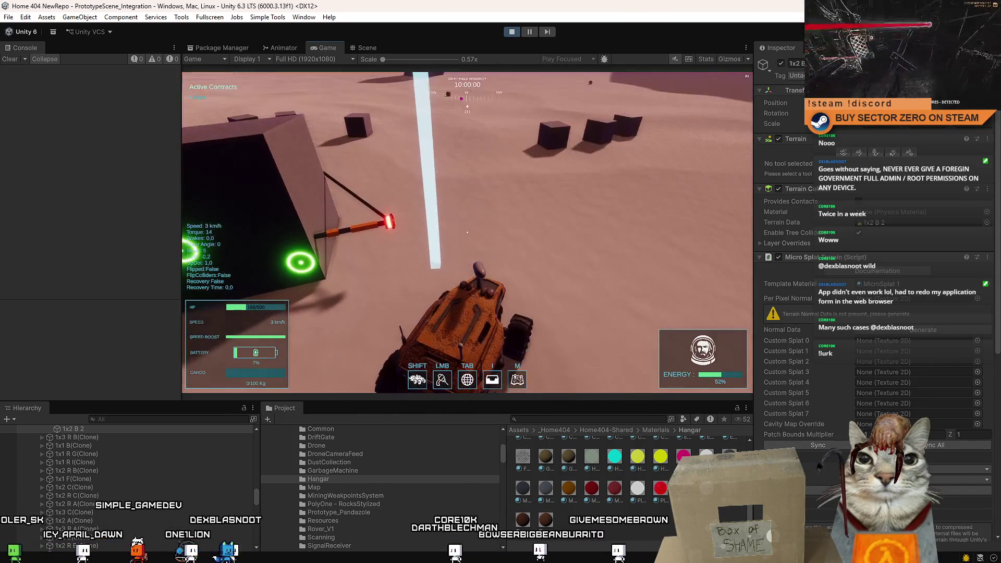
pyautogui.press('Escape')
# Select the dark red charge head box in the Scene view and frame it.
pyautogui.click(365, 49)
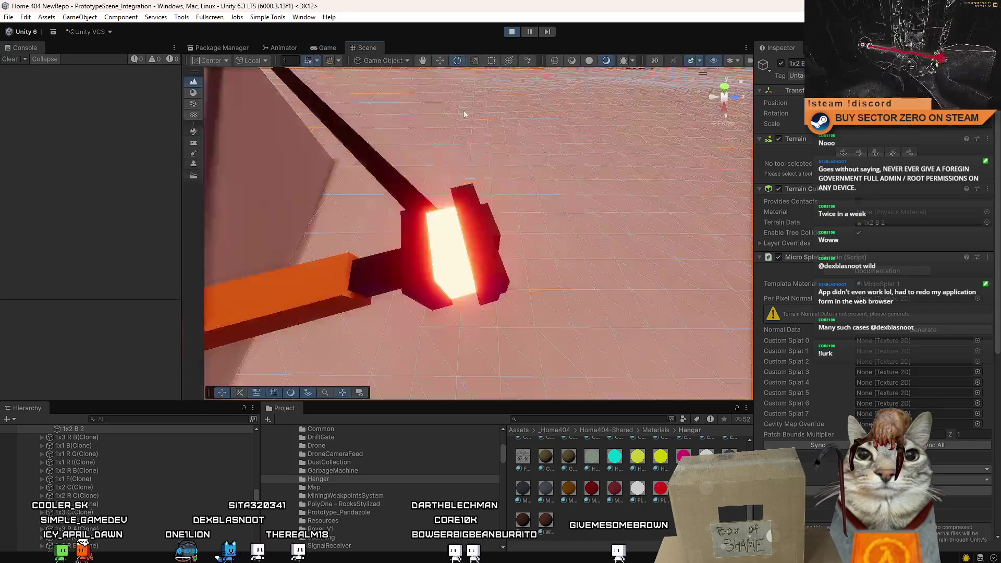
pyautogui.scroll(3)
pyautogui.click(494, 234)
pyautogui.press('f')
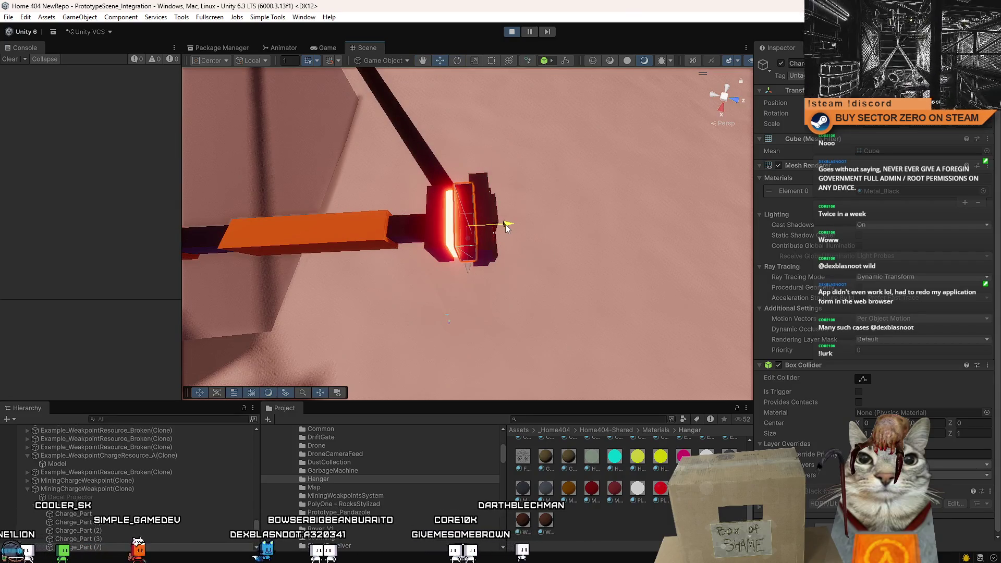
# Drive the rover forward and to the left in the game, then free the cursor.
pyautogui.click(324, 47)
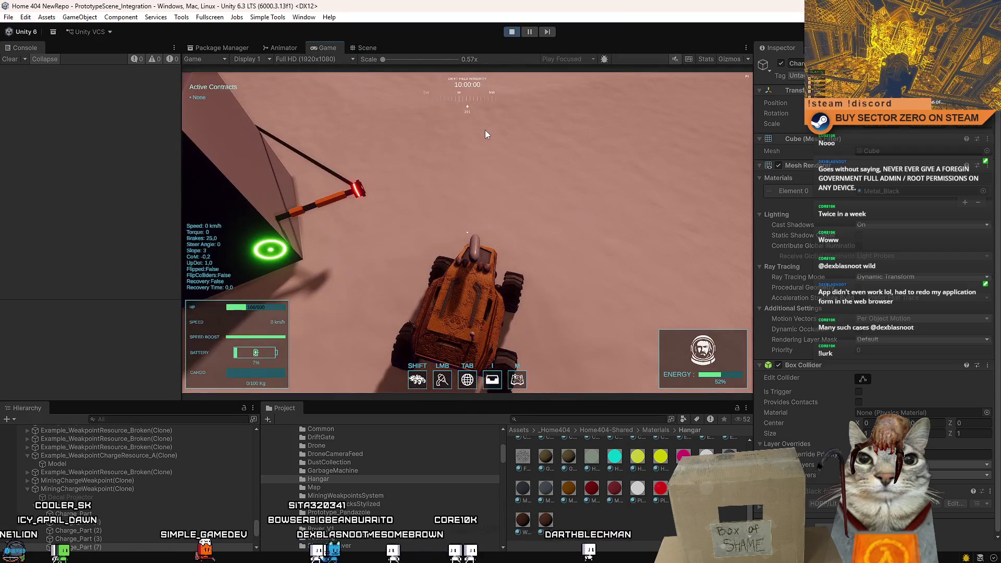
pyautogui.click(485, 135)
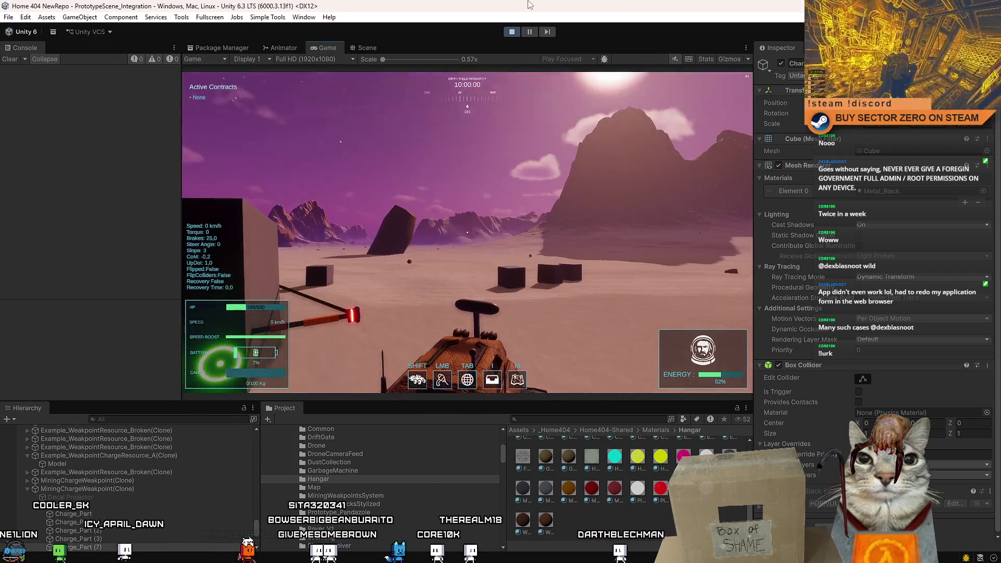
pyautogui.press('w')
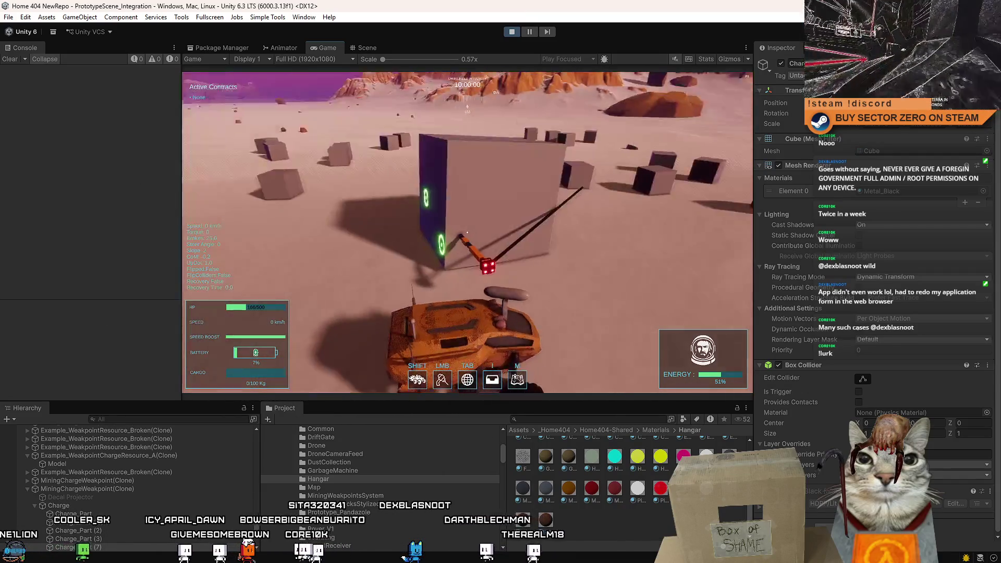
pyautogui.press('w')
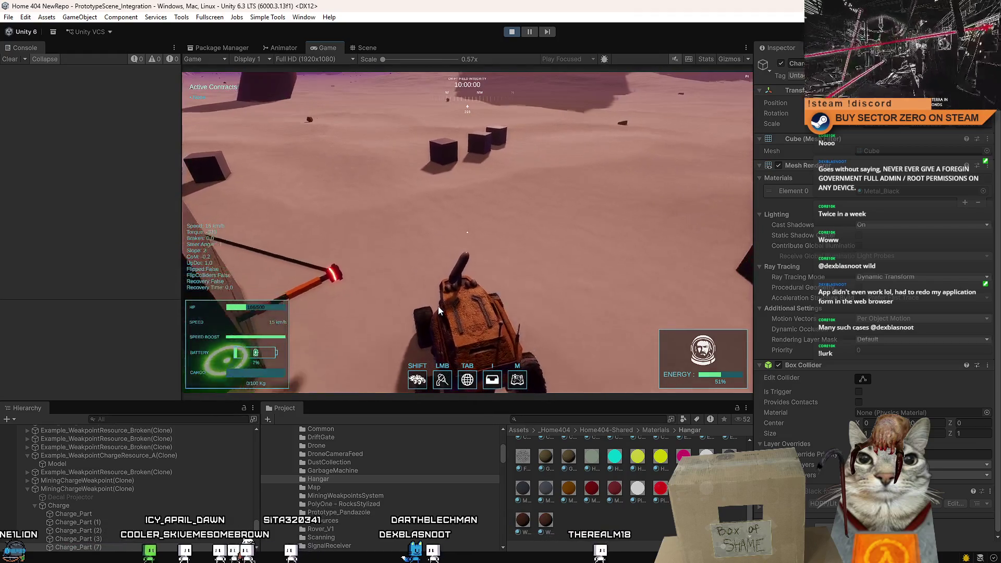
pyautogui.press('Escape')
pyautogui.press('Escape')
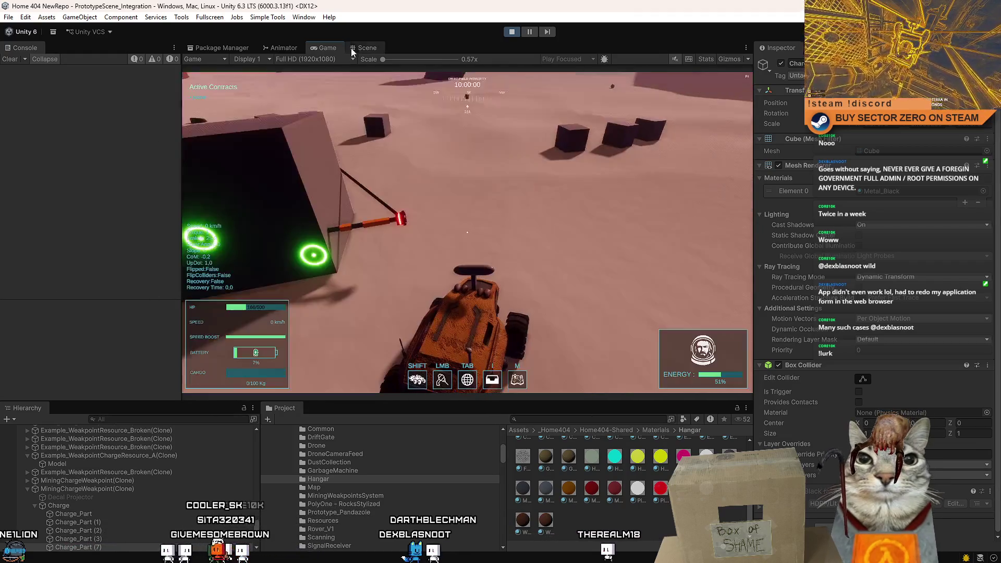
# In the maximized Game view, drive around the weakpoint, brake beside it, and pause play.
pyautogui.doubleClick(334, 47)
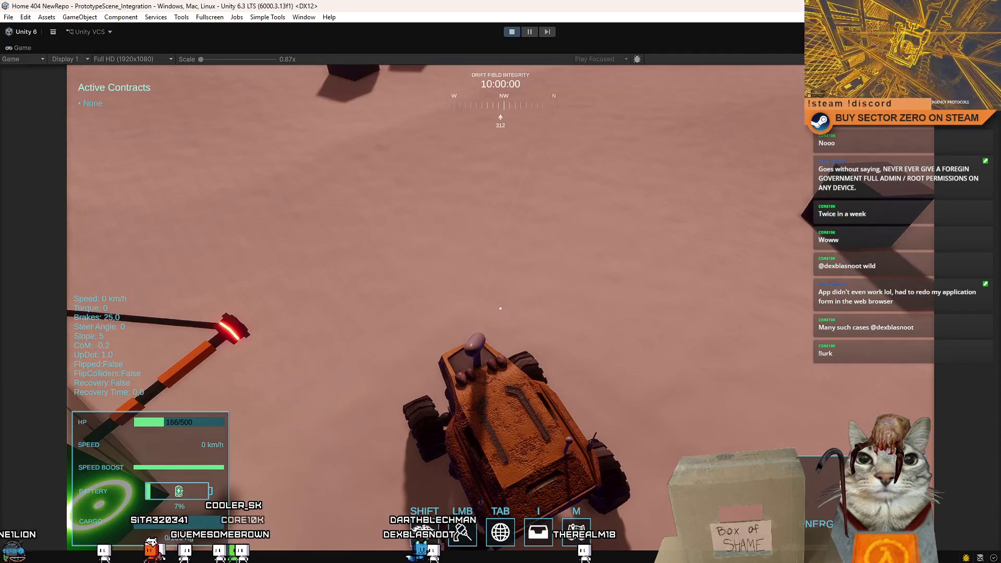
pyautogui.press('w')
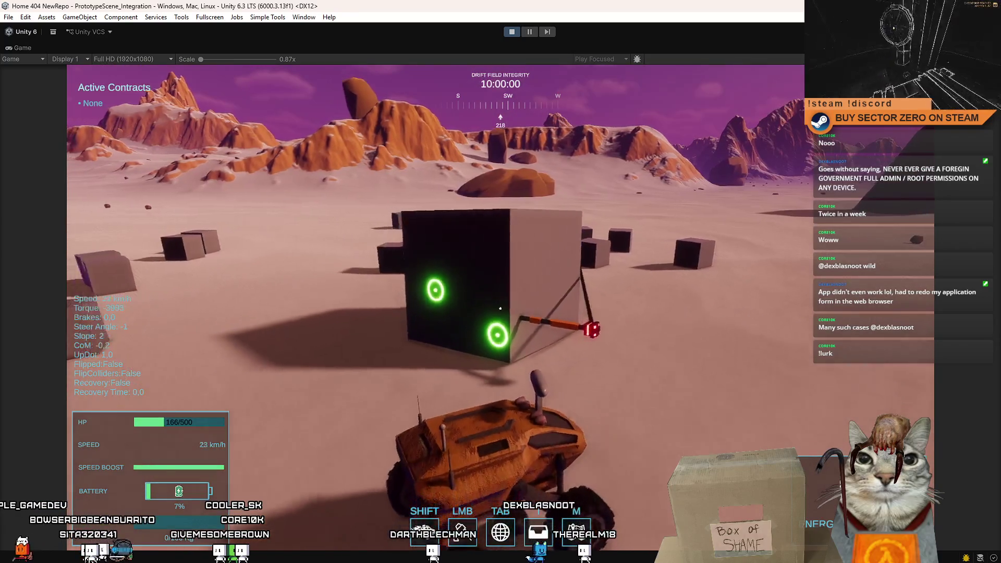
pyautogui.press('d')
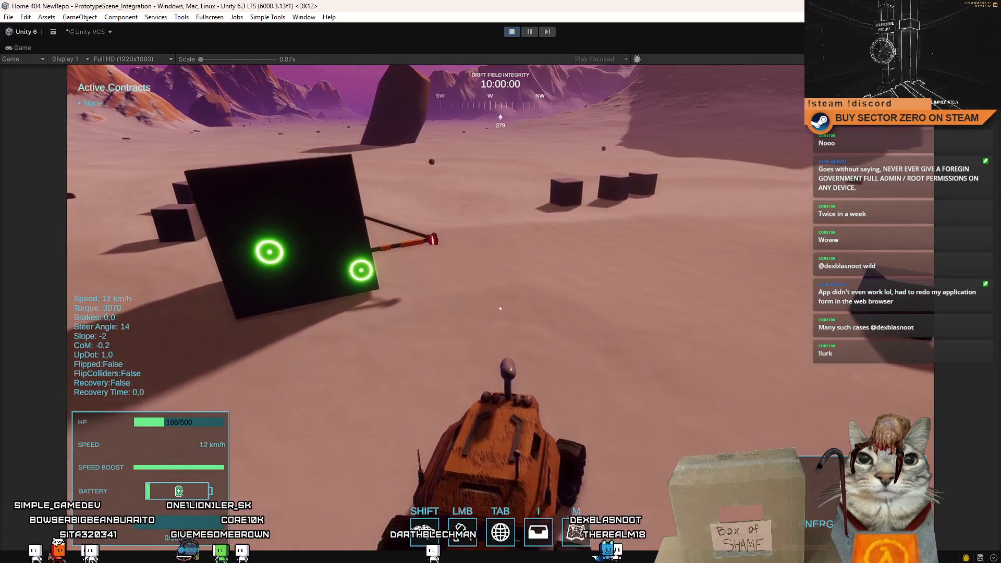
pyautogui.press('s')
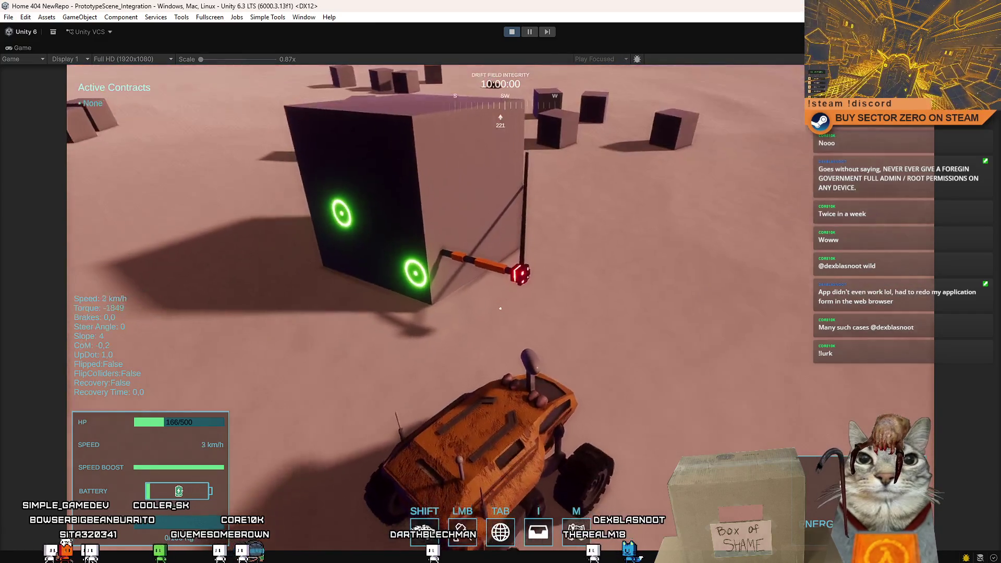
pyautogui.press('Escape')
pyautogui.click(524, 30)
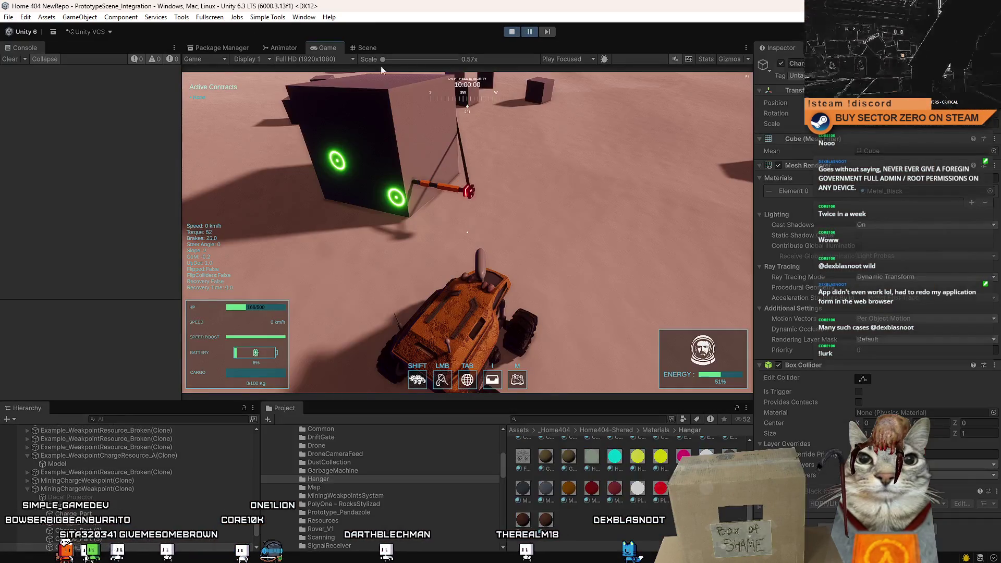
# Orbit out from the charge head and select the charge arm's orange rod.
pyautogui.click(365, 47)
pyautogui.scroll(-3)
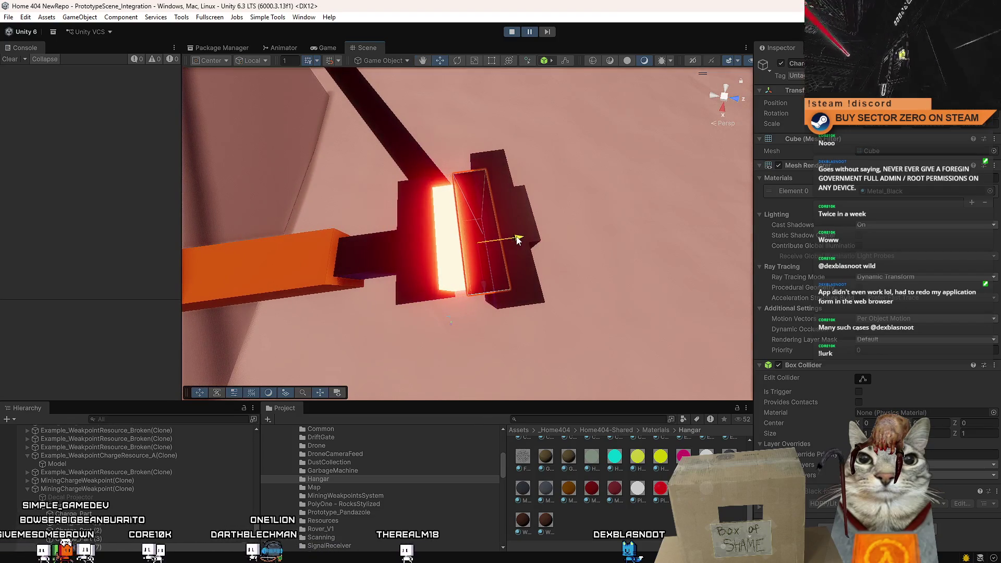
pyautogui.click(599, 216)
pyautogui.moveTo(599, 217); pyautogui.dragTo(423, 258)
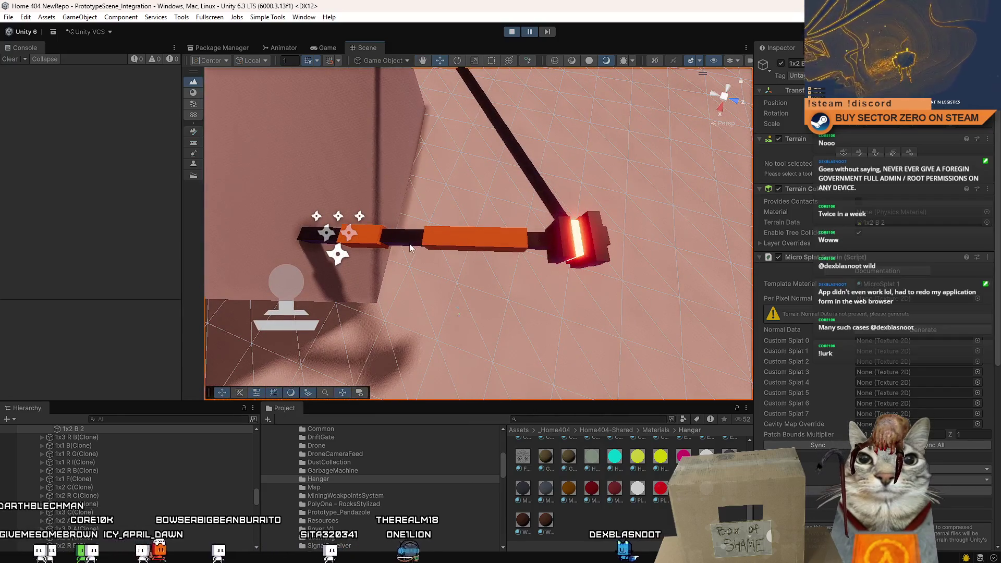
pyautogui.moveTo(508, 271); pyautogui.dragTo(769, 267)
pyautogui.click(467, 234)
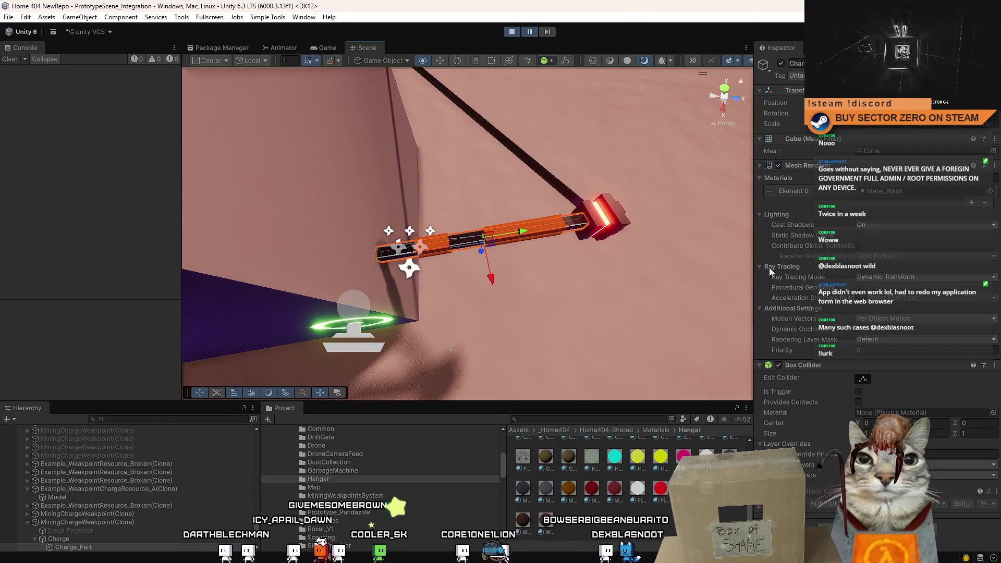
# Slide the orange rod toward the weakpoint block and nudge it along its up axis.
pyautogui.moveTo(494, 248); pyautogui.dragTo(488, 262)
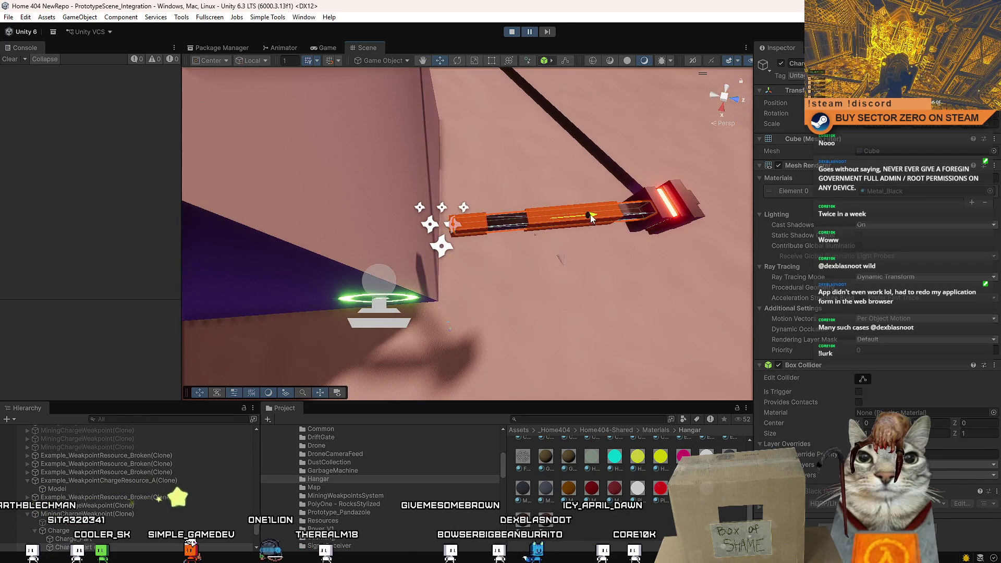
pyautogui.moveTo(579, 219); pyautogui.dragTo(468, 225)
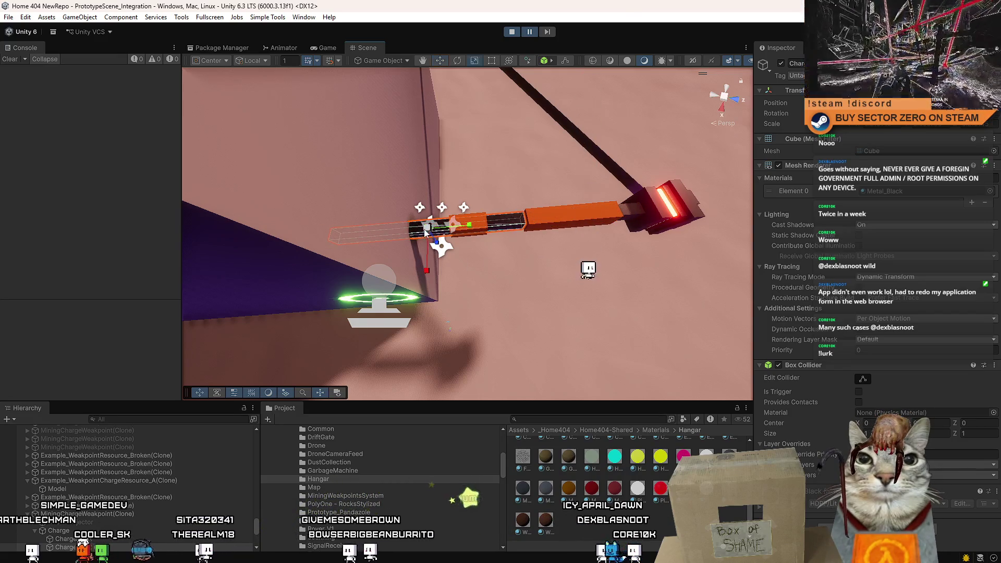
pyautogui.moveTo(427, 255); pyautogui.dragTo(497, 218)
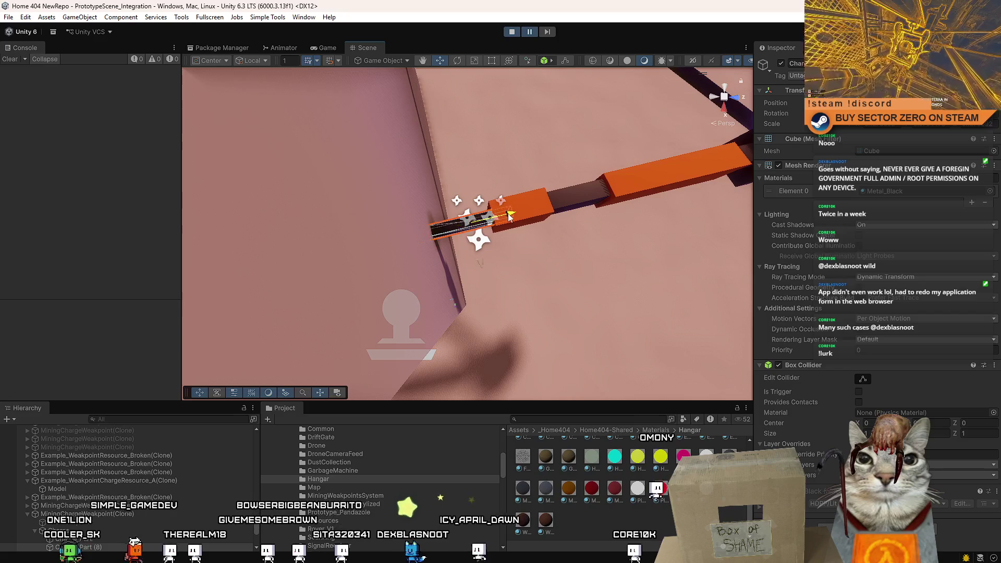
pyautogui.moveTo(527, 219); pyautogui.dragTo(495, 214)
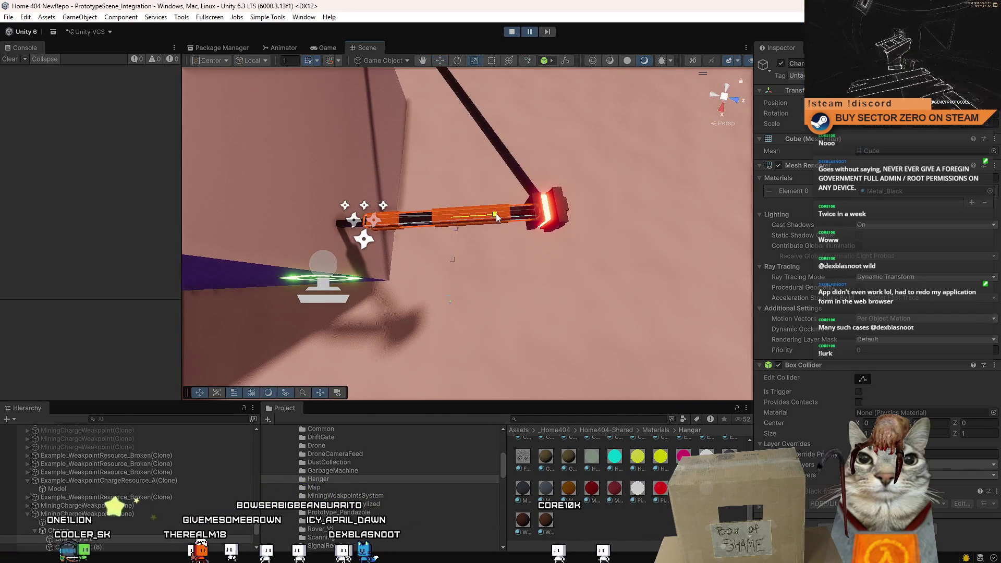
pyautogui.click(496, 214)
pyautogui.moveTo(494, 214); pyautogui.dragTo(428, 157)
pyautogui.click(574, 248)
pyautogui.click(324, 48)
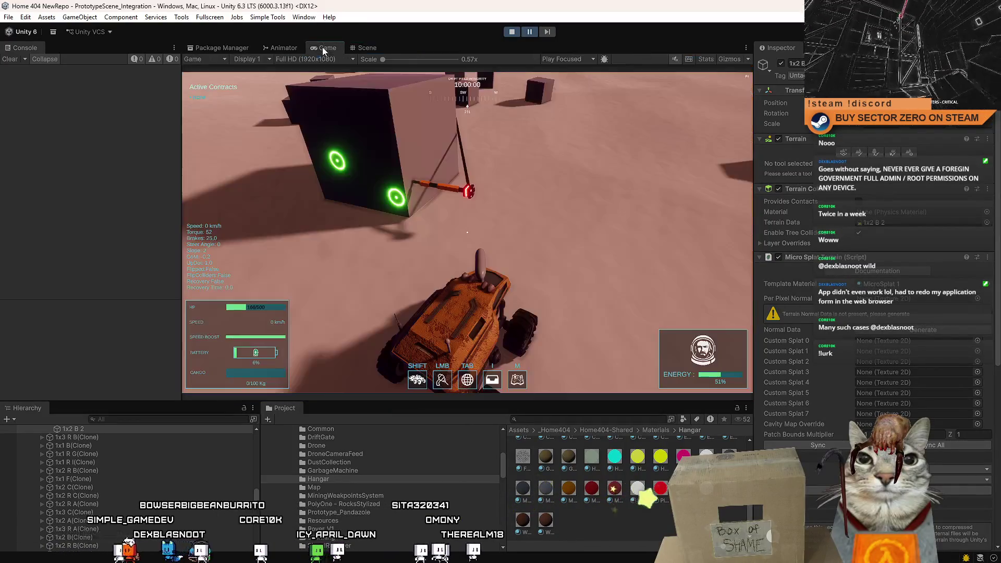
# Resume the game briefly, then select the charge arm's orange bar in the Scene view.
pyautogui.click(530, 31)
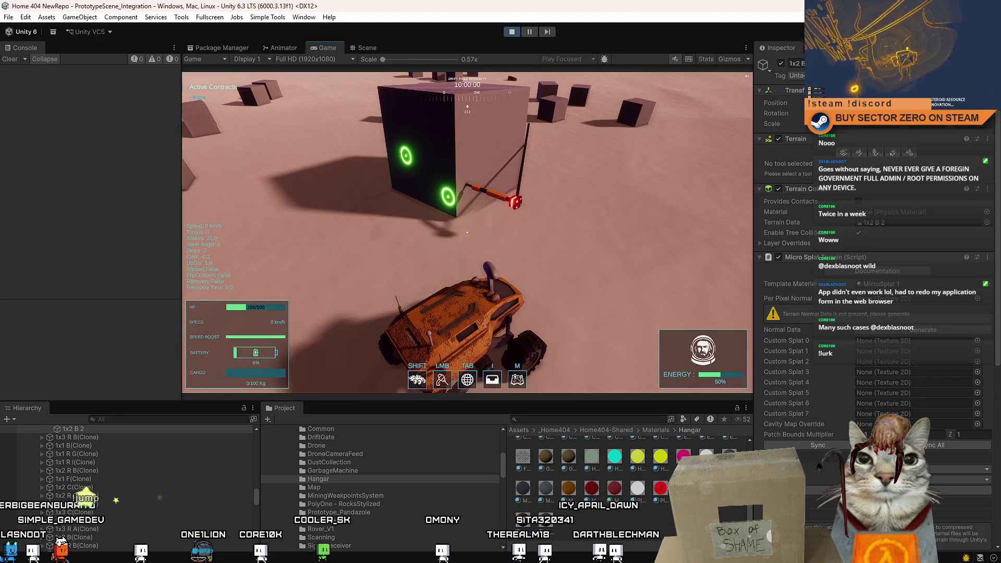
pyautogui.press('Escape')
pyautogui.press('Escape')
pyautogui.click(374, 48)
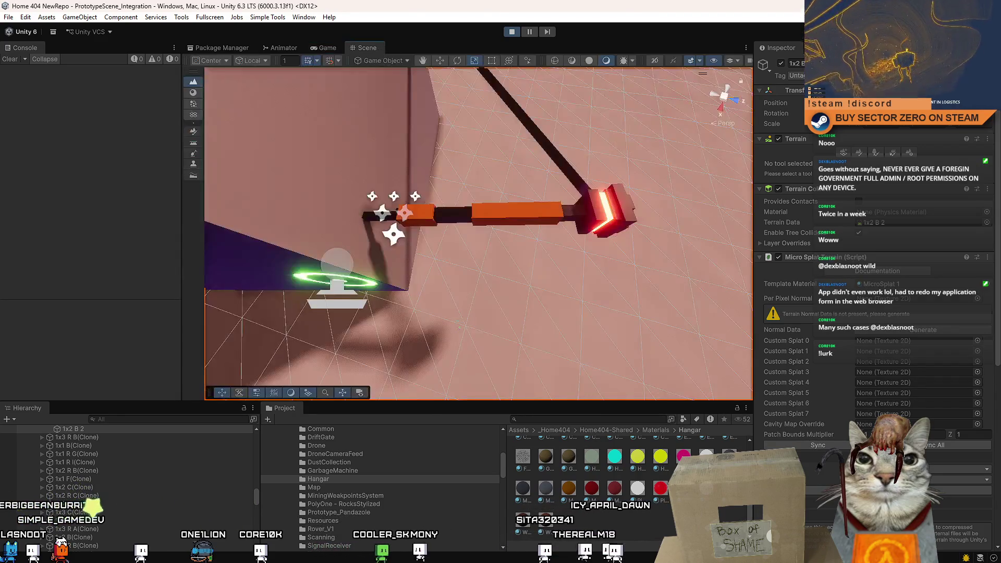
pyautogui.click(438, 228)
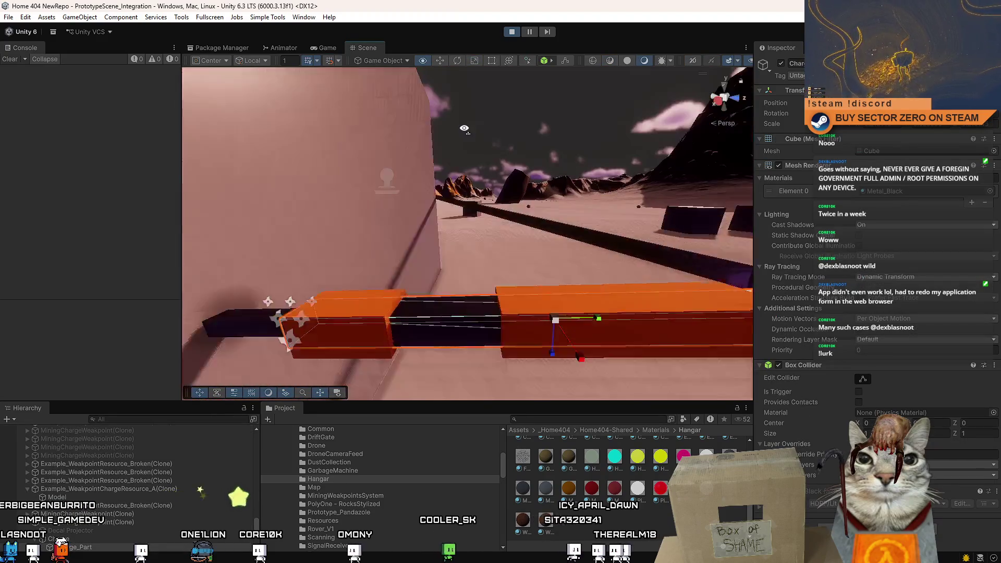
# Move the orange bar, then rotate the dark bar Charge_Part (8) from horizontal to upright.
pyautogui.moveTo(509, 311); pyautogui.dragTo(508, 236)
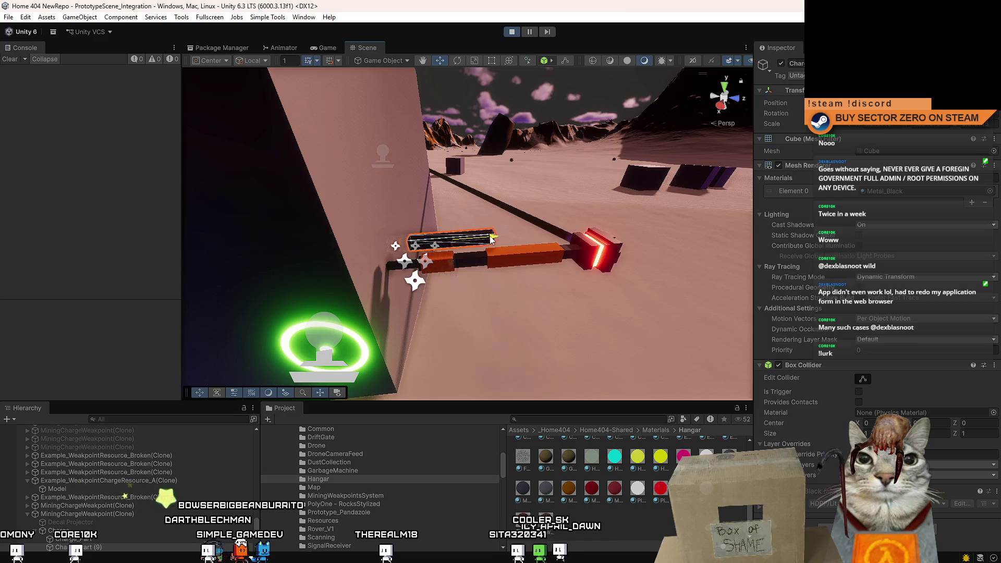
pyautogui.click(414, 280)
pyautogui.moveTo(413, 280); pyautogui.dragTo(462, 294)
pyautogui.click(471, 272)
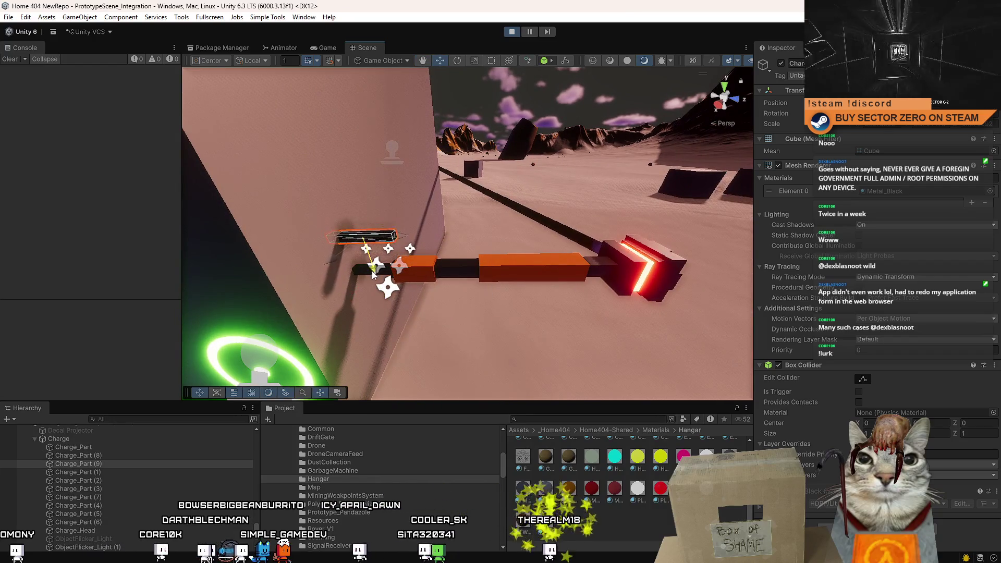
pyautogui.moveTo(372, 280); pyautogui.dragTo(447, 234)
pyautogui.moveTo(492, 259); pyautogui.dragTo(516, 226)
pyautogui.press('e')
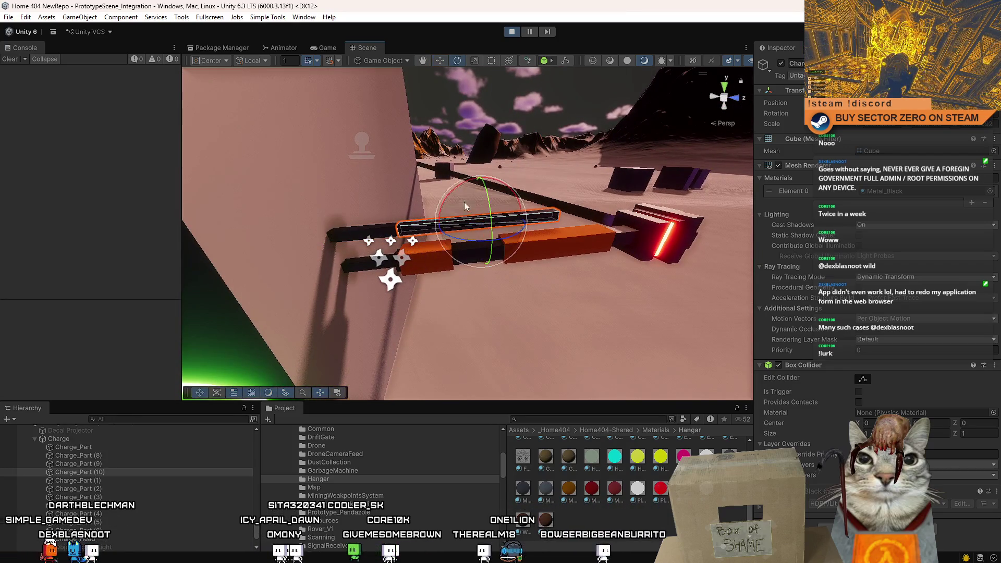
pyautogui.moveTo(459, 187); pyautogui.dragTo(318, 197)
pyautogui.press('r')
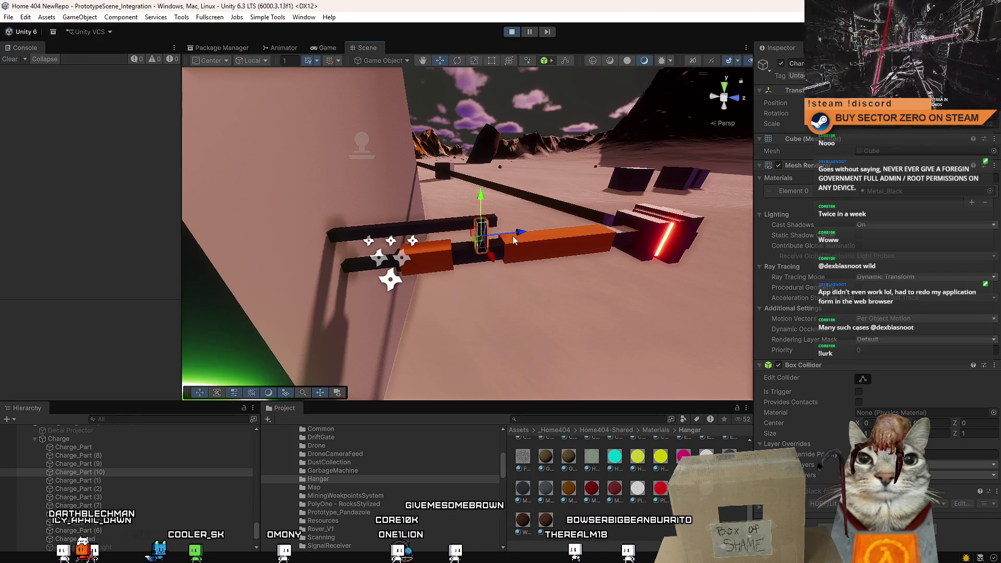
pyautogui.press('f')
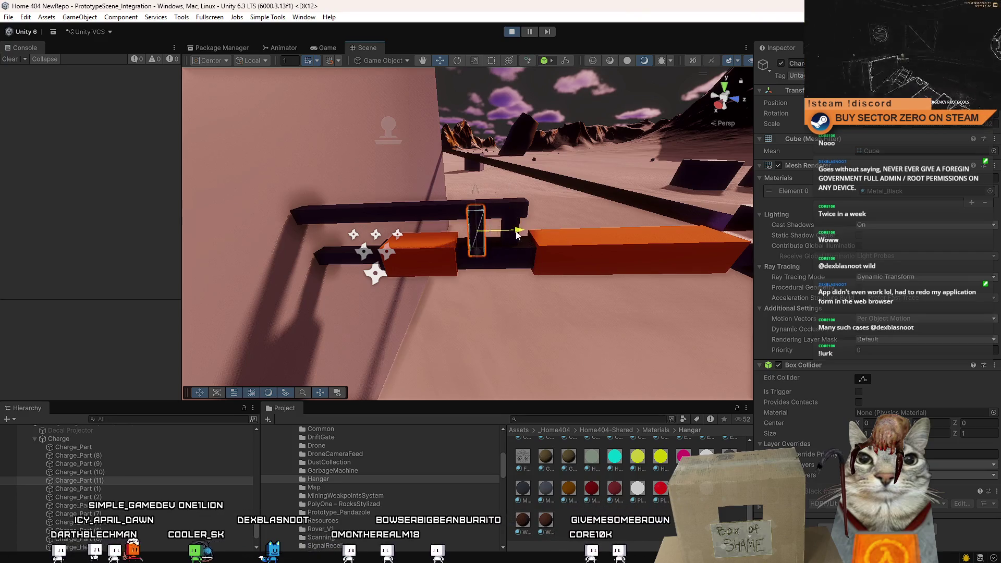
# Slide the long dark bar Charge_Part (9) further along the arm and drive toward it.
pyautogui.click(465, 218)
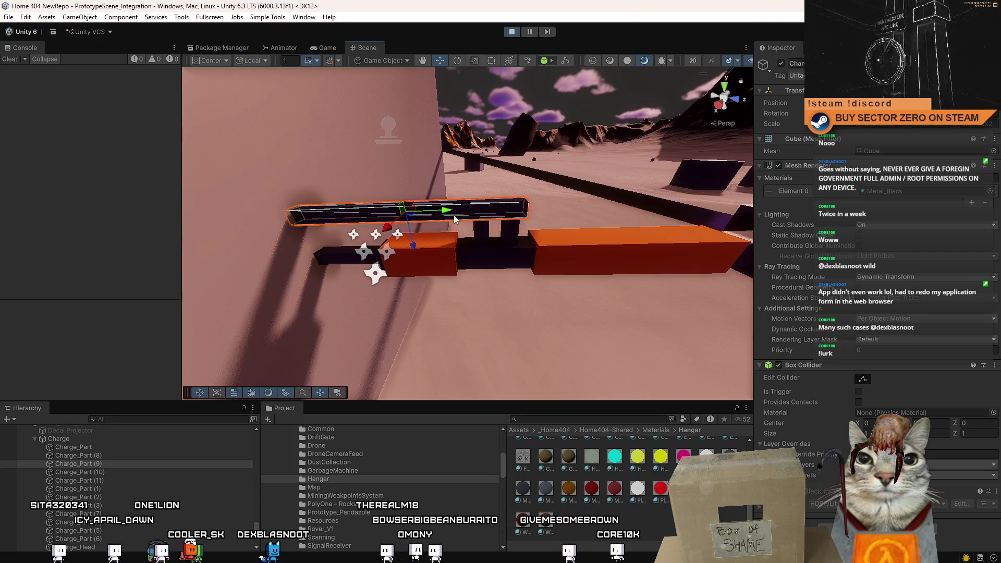
pyautogui.moveTo(458, 213); pyautogui.dragTo(467, 216)
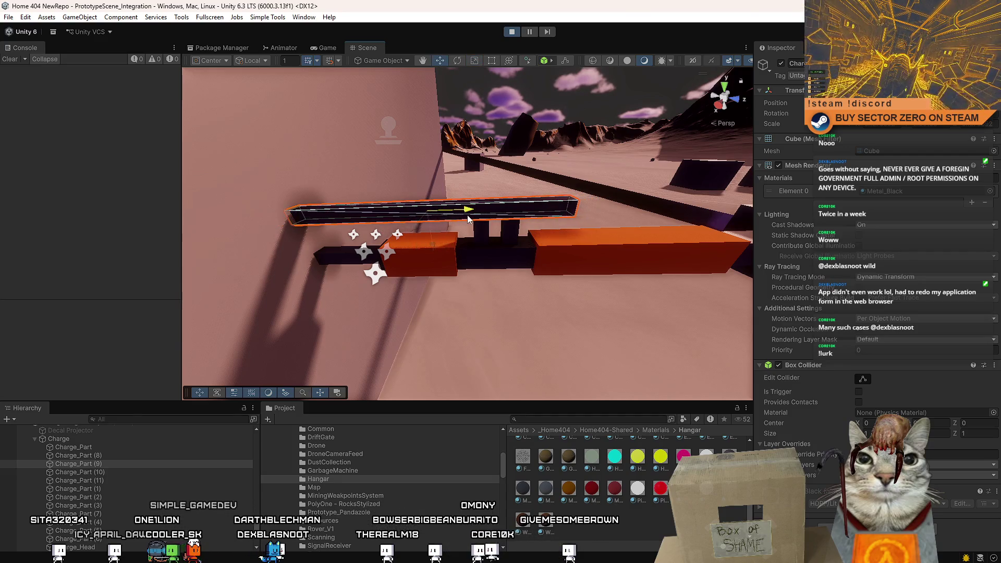
pyautogui.press('f')
pyautogui.click(333, 46)
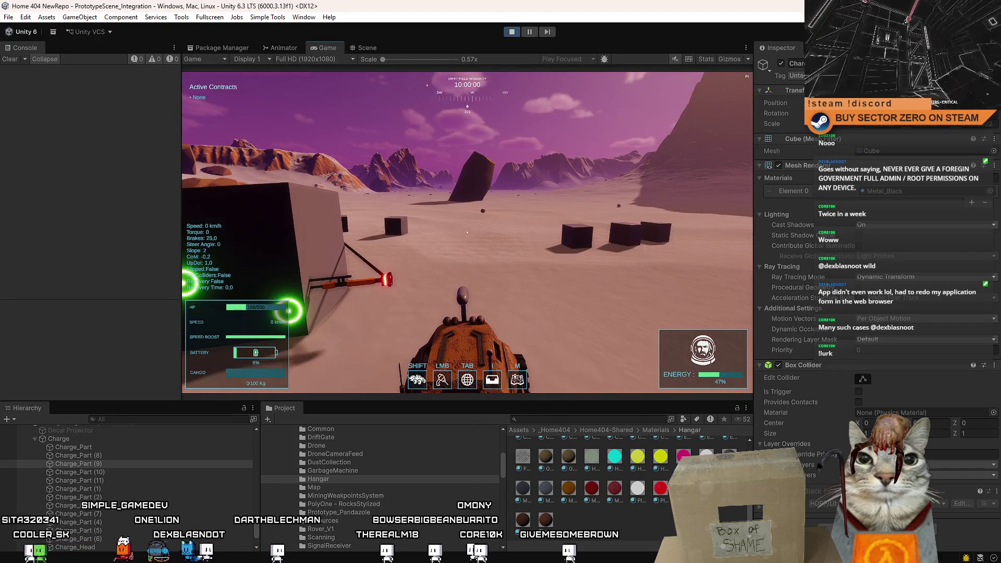
pyautogui.press('w')
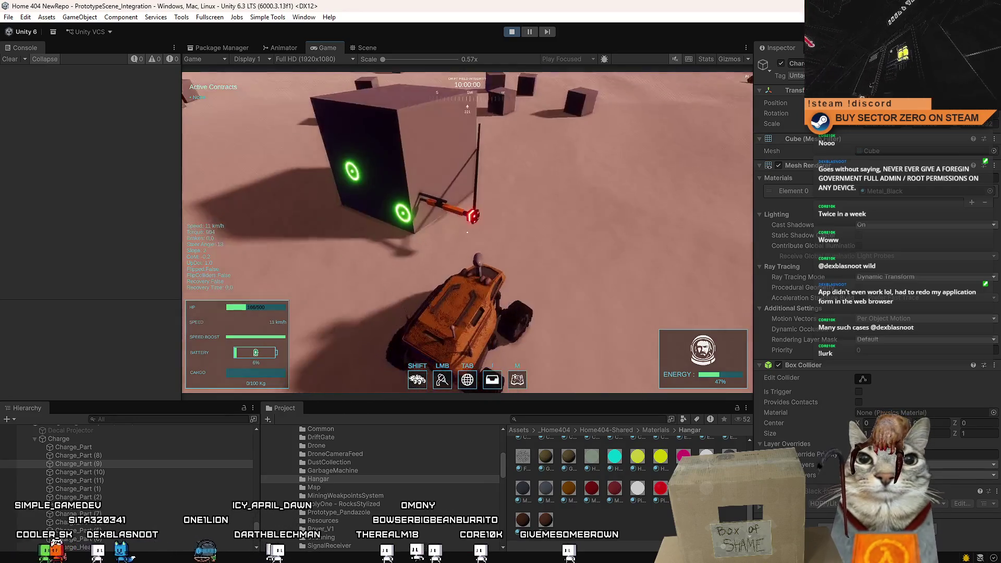
pyautogui.press('s')
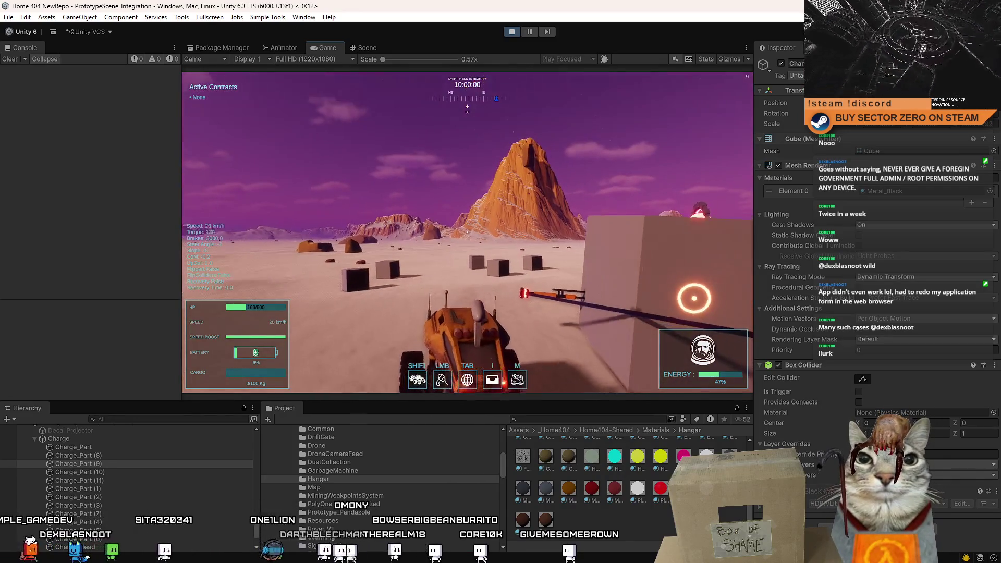
pyautogui.press('w')
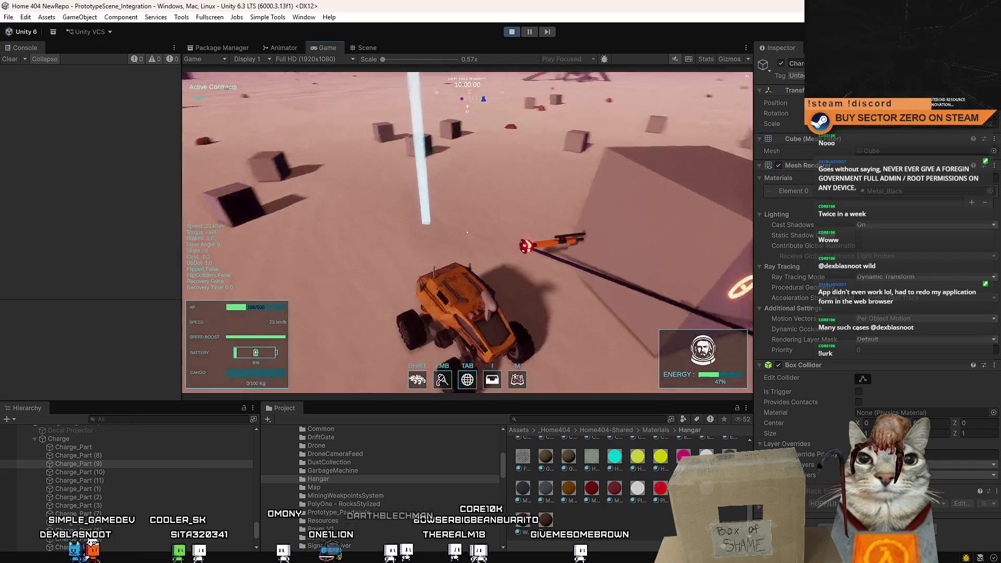
pyautogui.press('a')
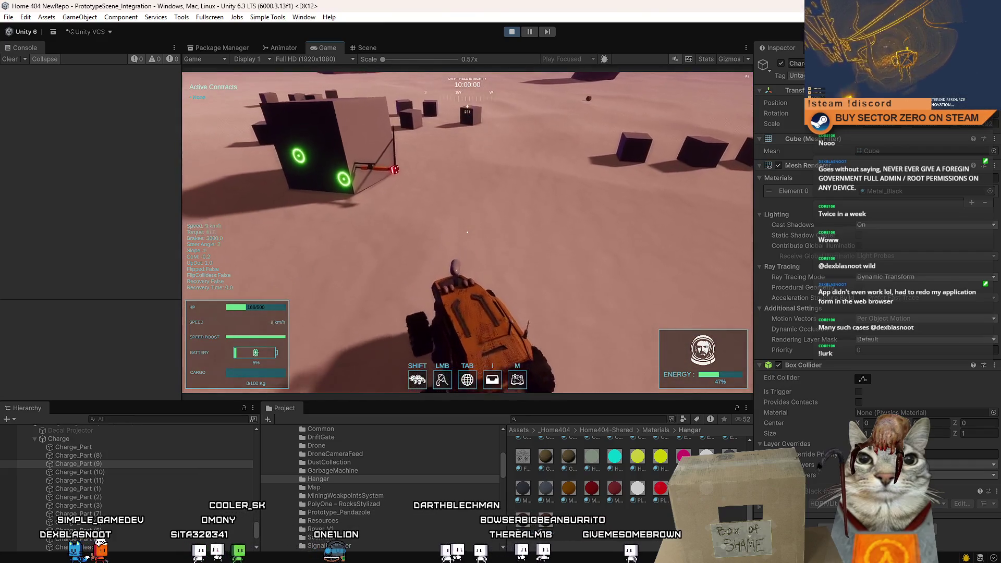
pyautogui.press('s')
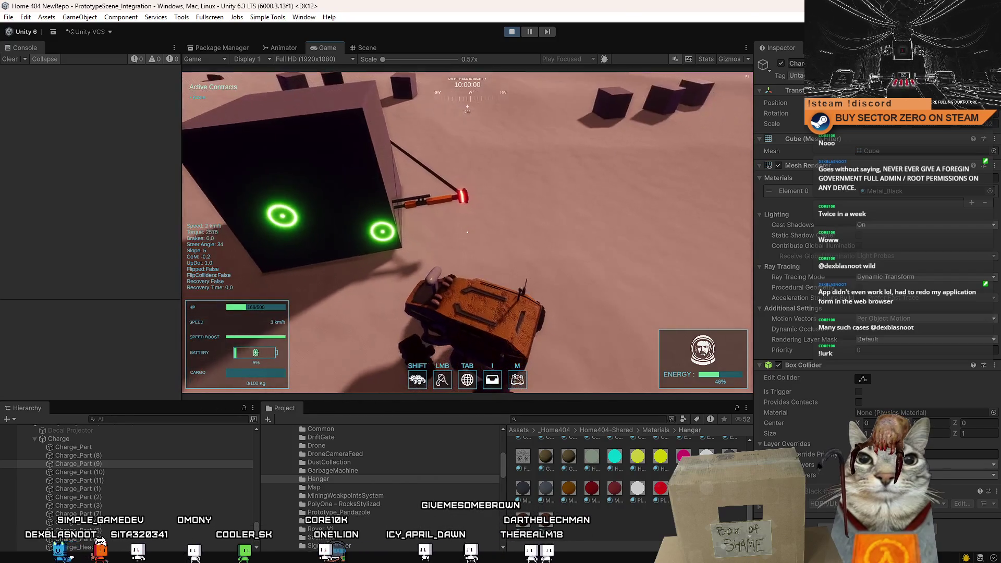
pyautogui.press('s')
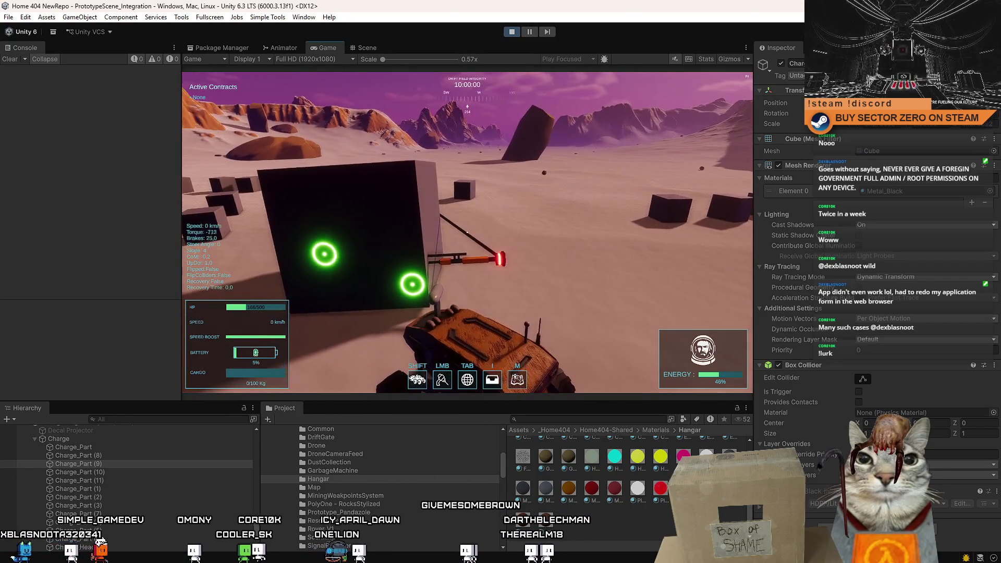
pyautogui.press('Escape')
pyautogui.press('Escape')
pyautogui.click(530, 32)
pyautogui.click(365, 47)
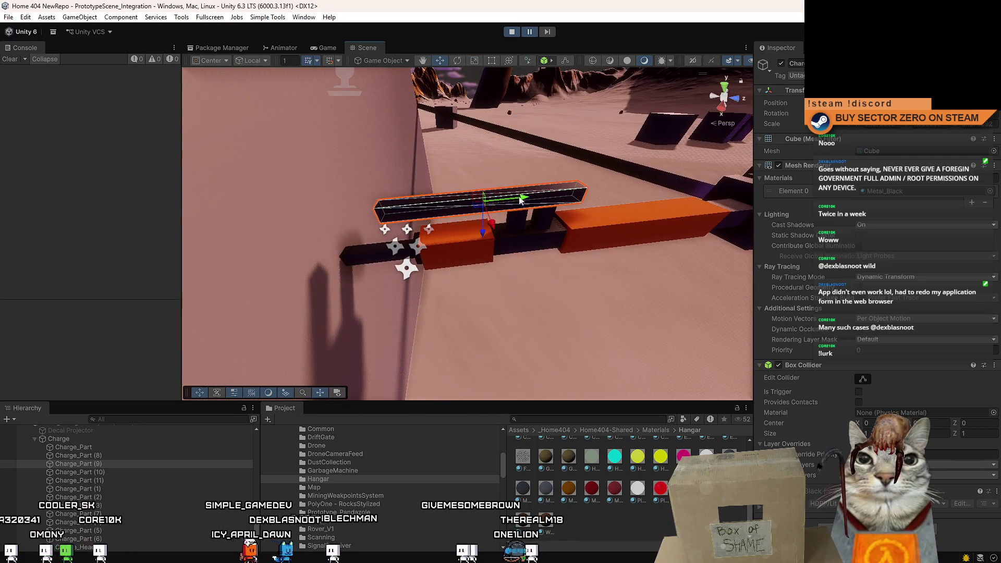
pyautogui.hotkey('ctrl', '2')
pyautogui.press('w')
pyautogui.press('a')
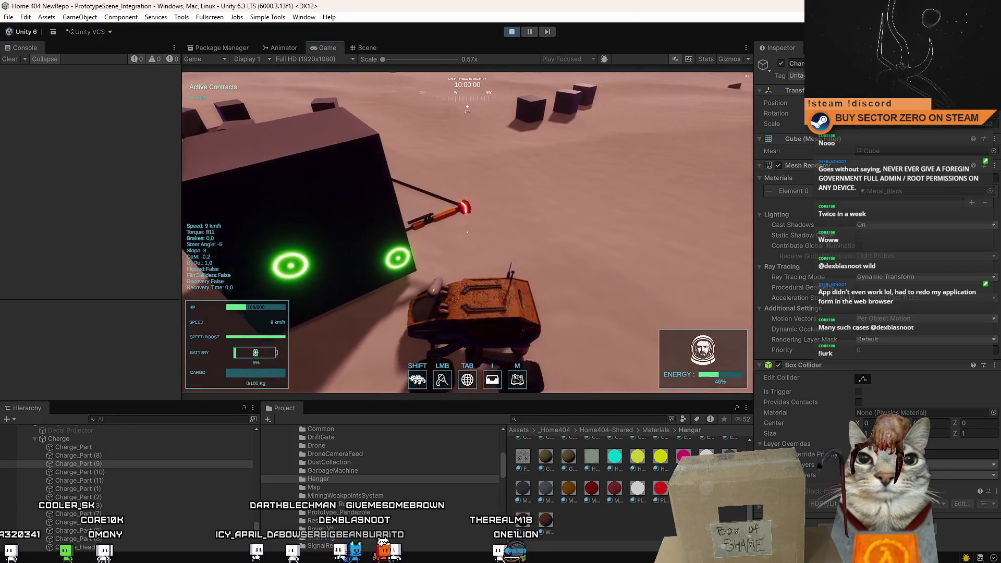
pyautogui.press('s')
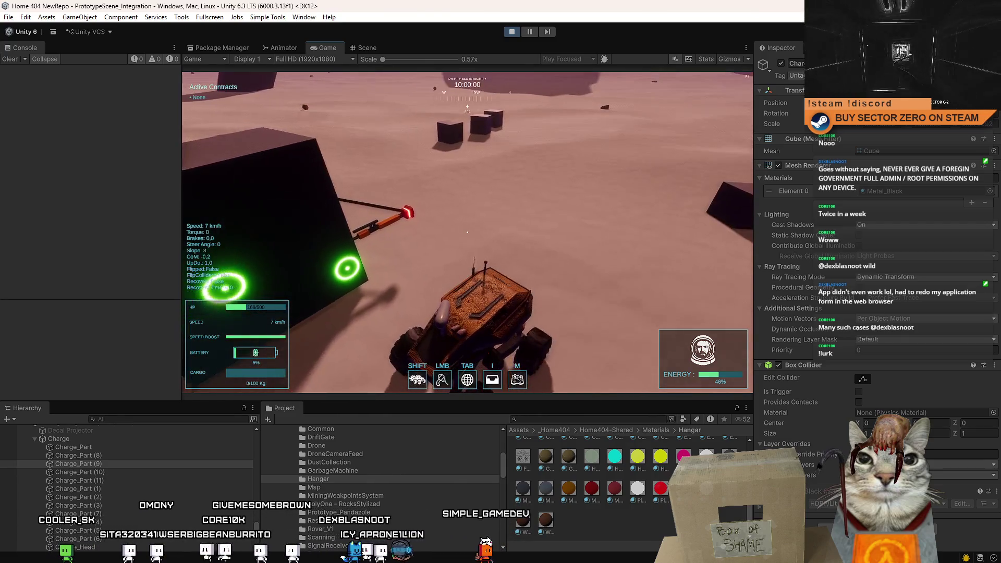
pyautogui.press('a')
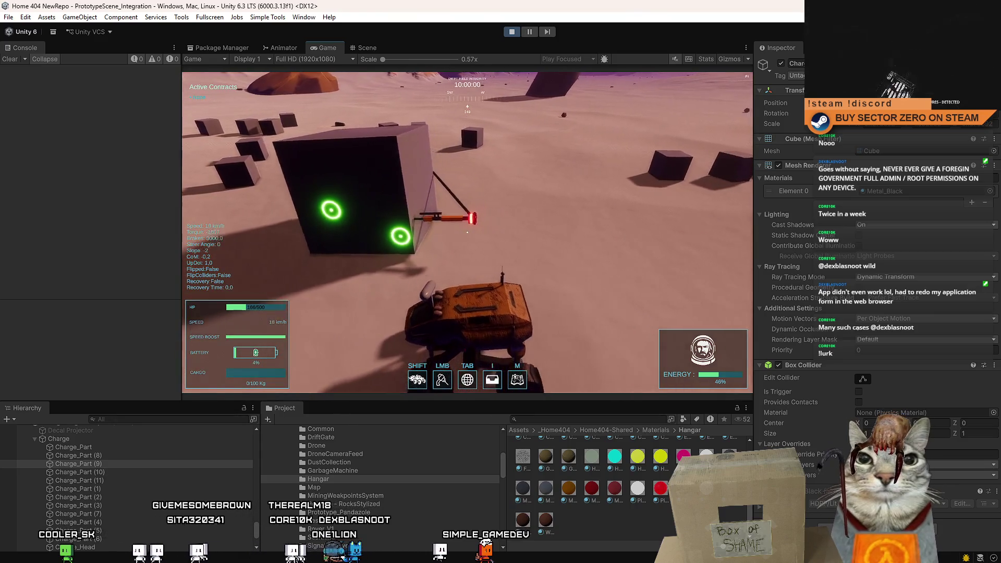
pyautogui.press('d')
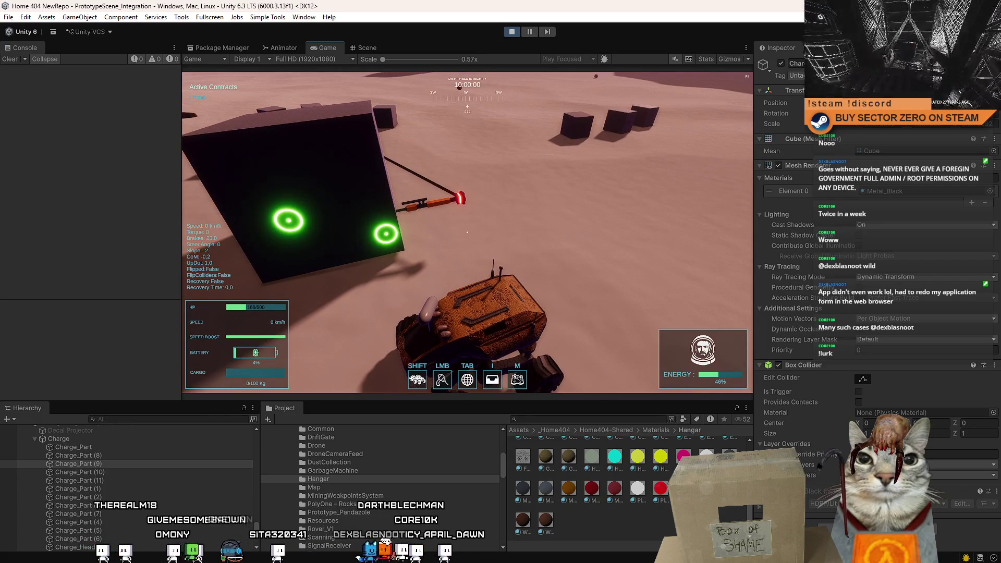
pyautogui.press('d')
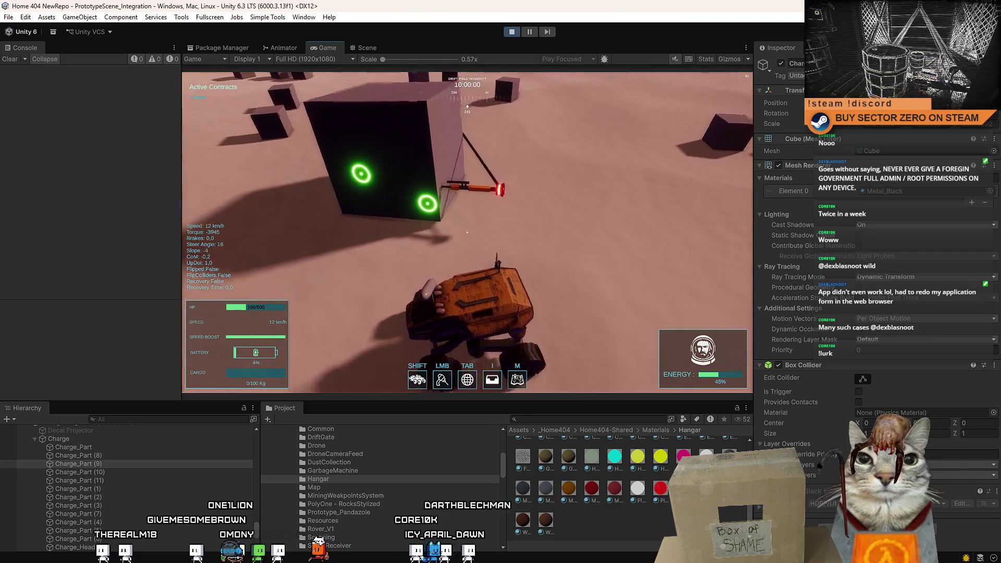
pyautogui.press('d')
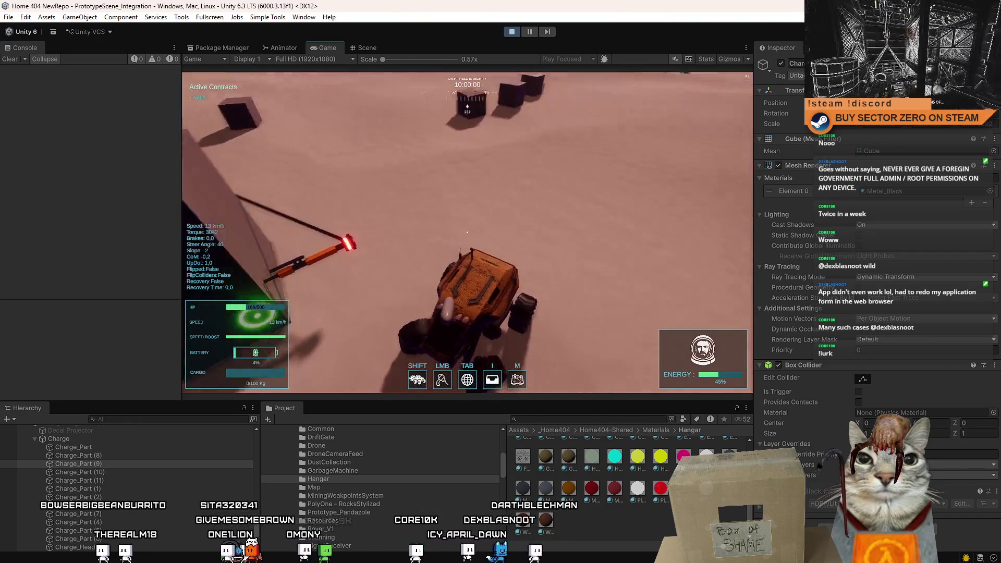
pyautogui.press('s')
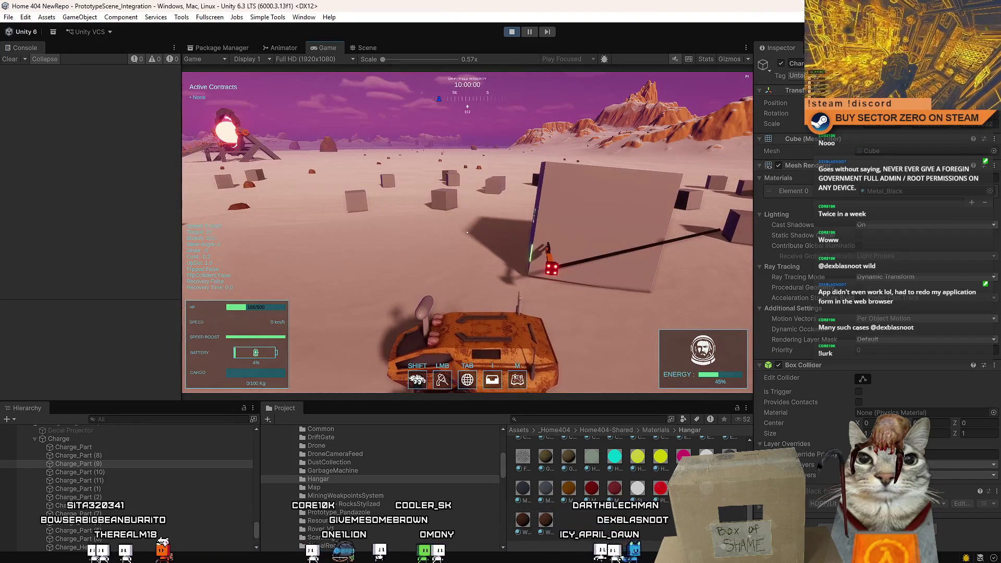
pyautogui.press('w')
pyautogui.press('d')
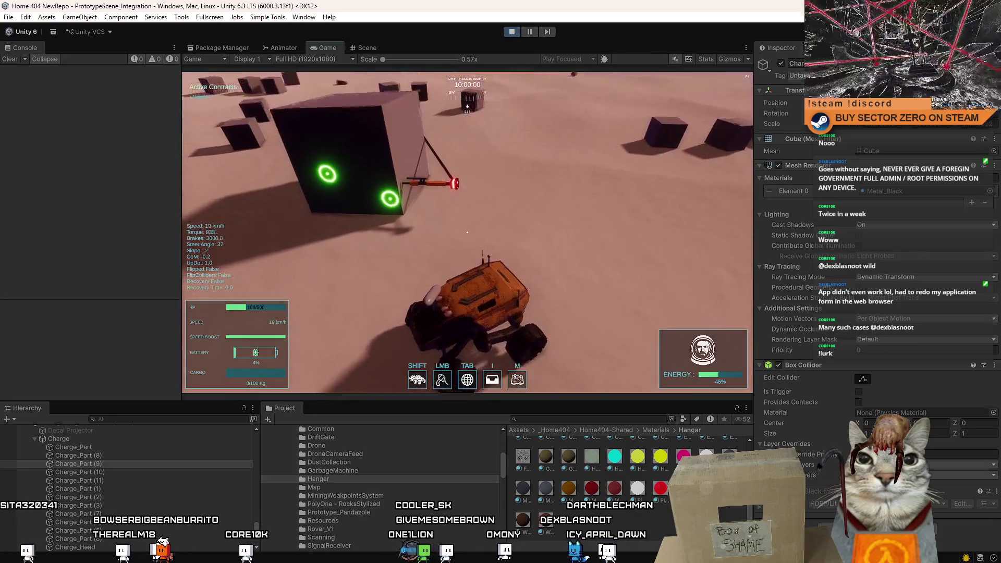
pyautogui.press('w')
pyautogui.press('d')
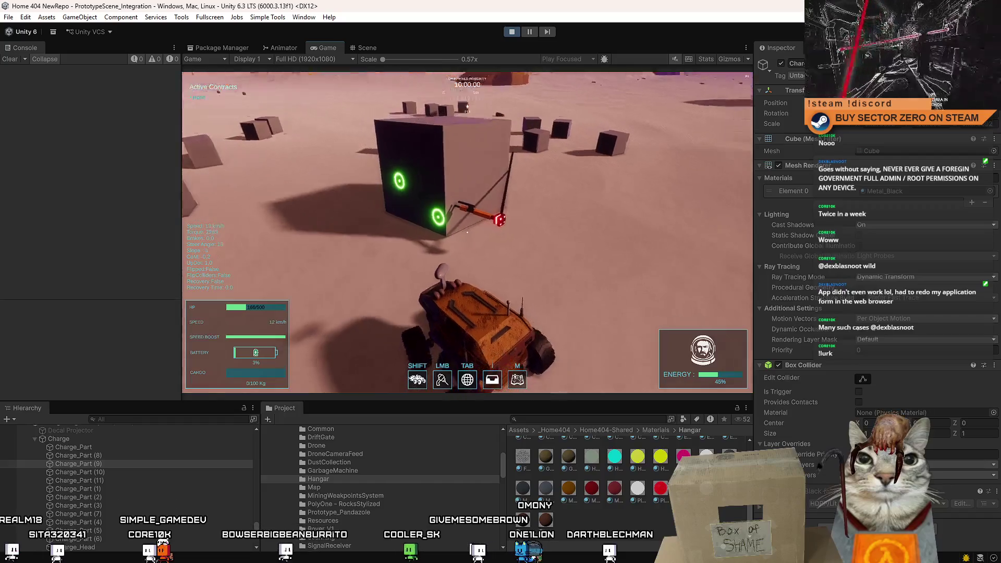
pyautogui.press('Escape')
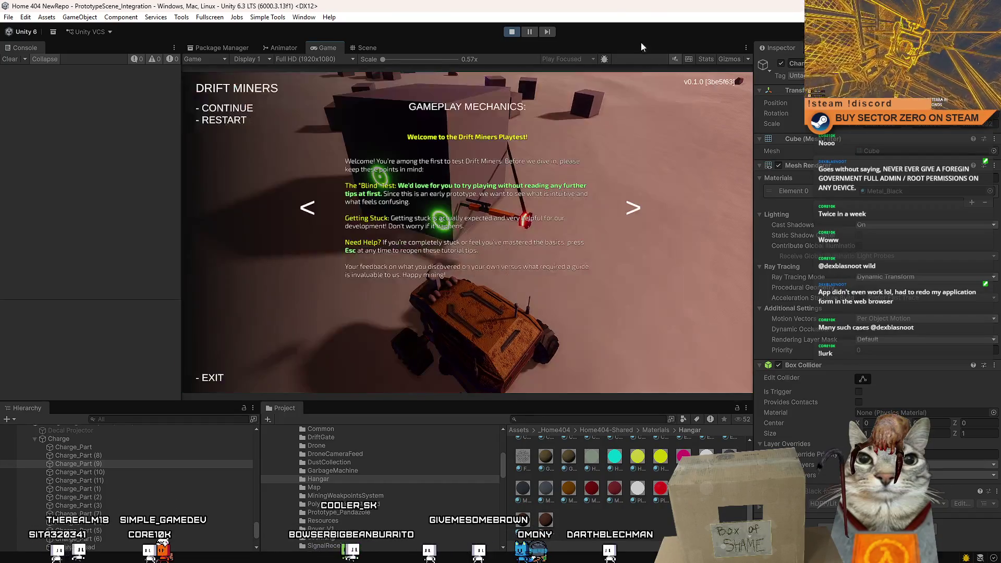
pyautogui.press('Escape')
# Select Charge_Part (1), then select and frame its parent Charge object.
pyautogui.click(368, 47)
pyautogui.click(470, 238)
pyautogui.press('f')
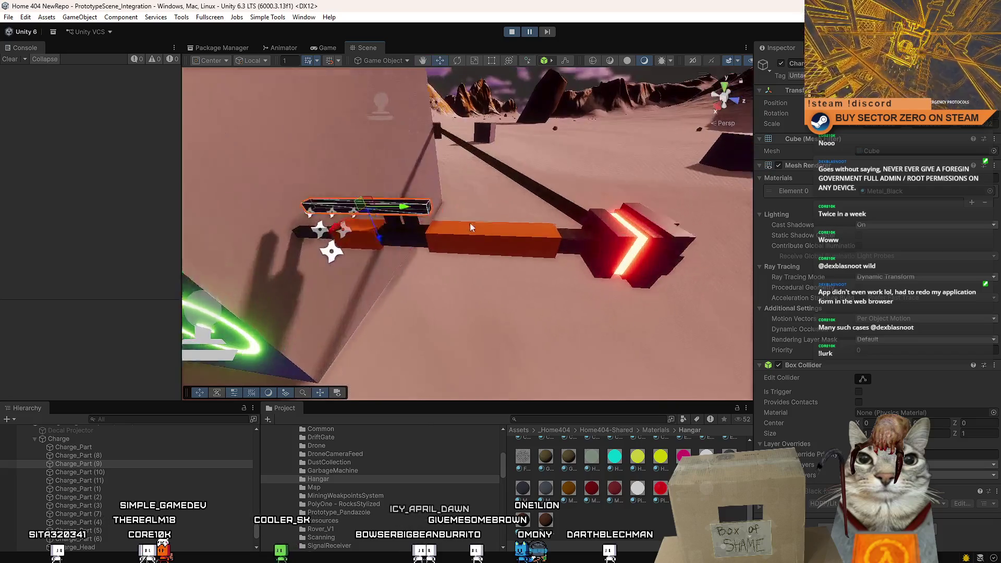
pyautogui.click(139, 439)
pyautogui.press('f')
pyautogui.press('z')
# Rotate the Charge arm around its pivot using local-axis rotation handles.
pyautogui.moveTo(553, 280); pyautogui.dragTo(414, 192)
pyautogui.press('e')
pyautogui.press('x')
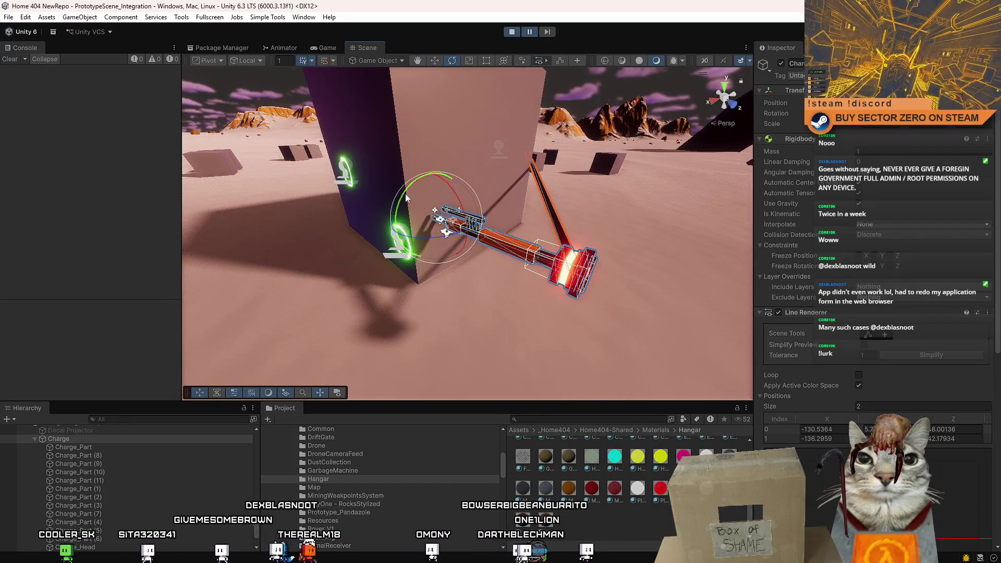
pyautogui.moveTo(415, 197); pyautogui.dragTo(438, 256)
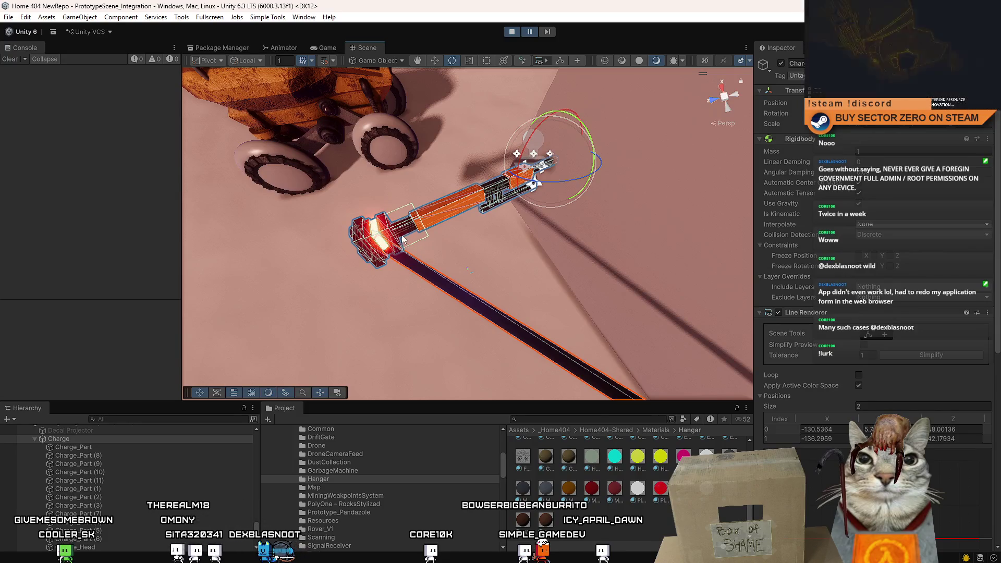
pyautogui.moveTo(407, 235); pyautogui.dragTo(557, 552)
pyautogui.moveTo(565, 9); pyautogui.dragTo(563, 533)
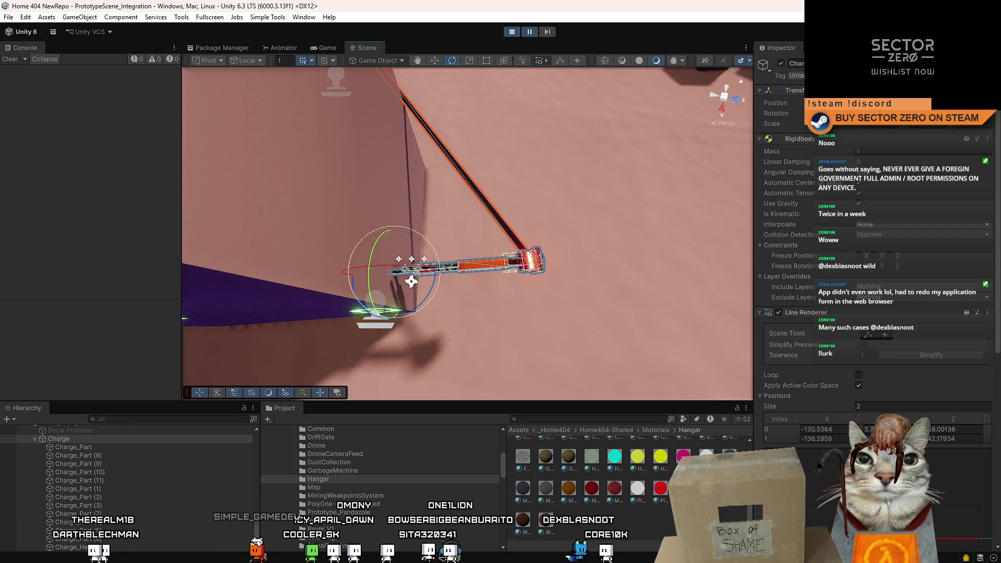
pyautogui.moveTo(478, 177); pyautogui.dragTo(428, 219)
pyautogui.scroll(-3)
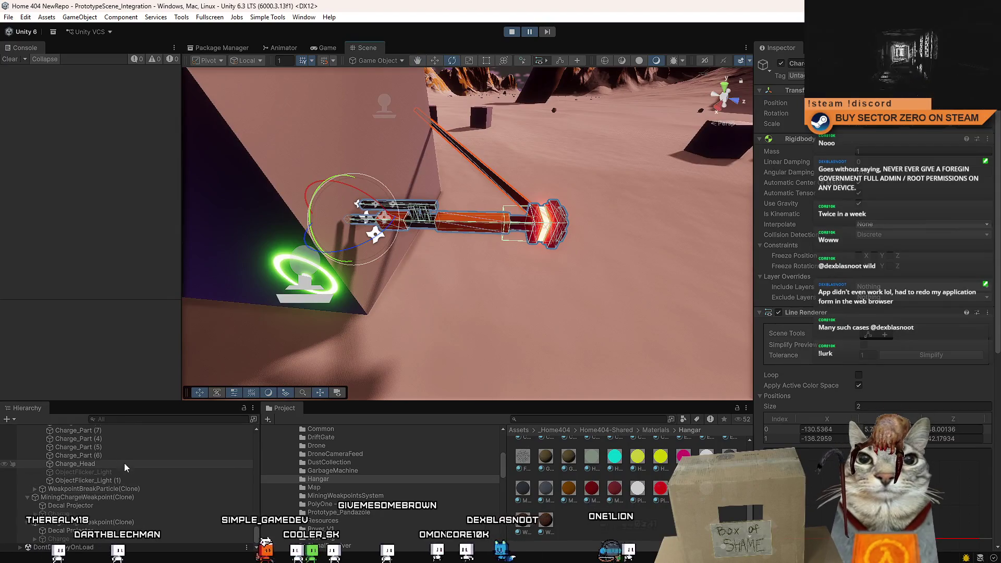
# Select ObjectFlicker_Light on the red charge head.
pyautogui.click(124, 471)
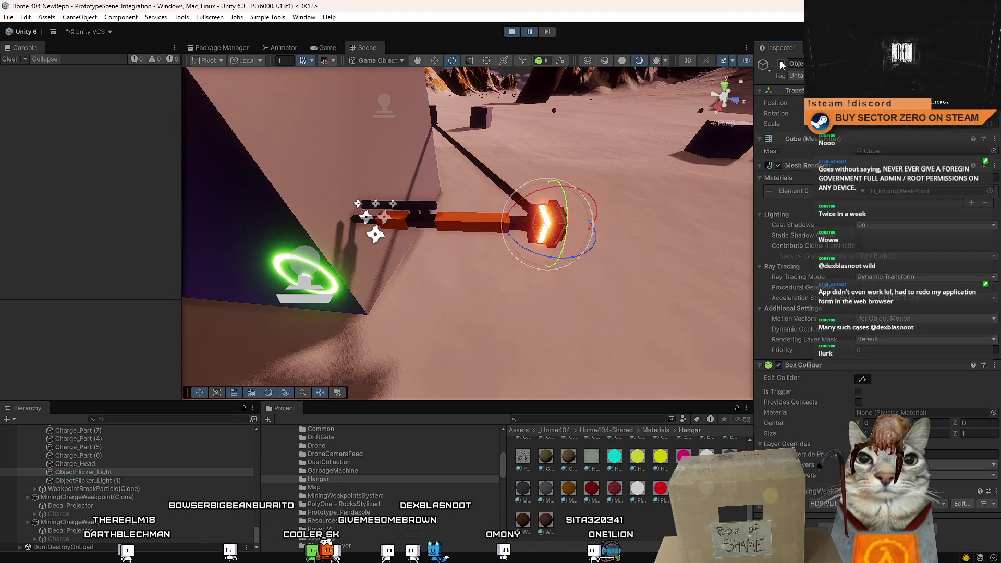
pyautogui.moveTo(448, 172); pyautogui.dragTo(457, 192)
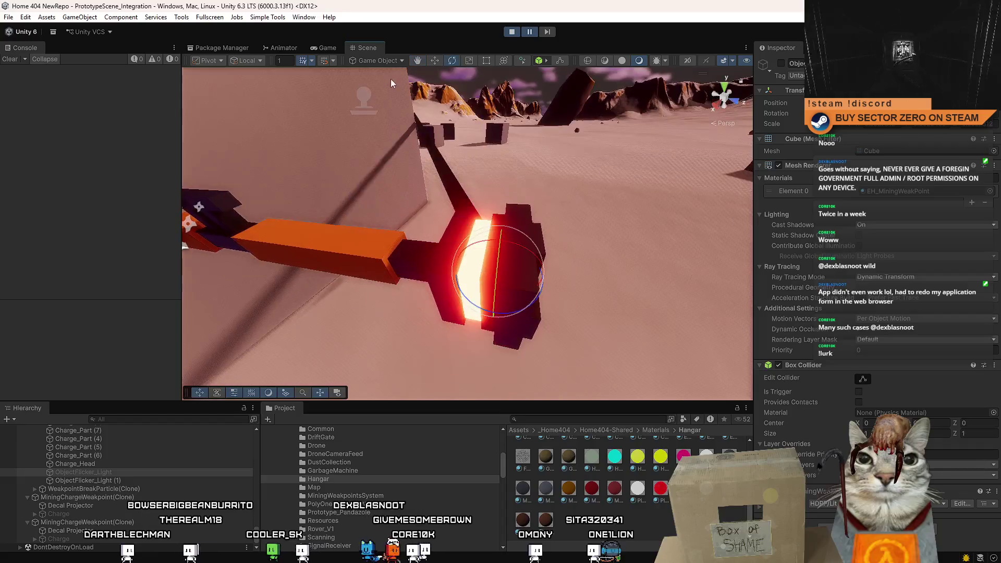
pyautogui.click(327, 48)
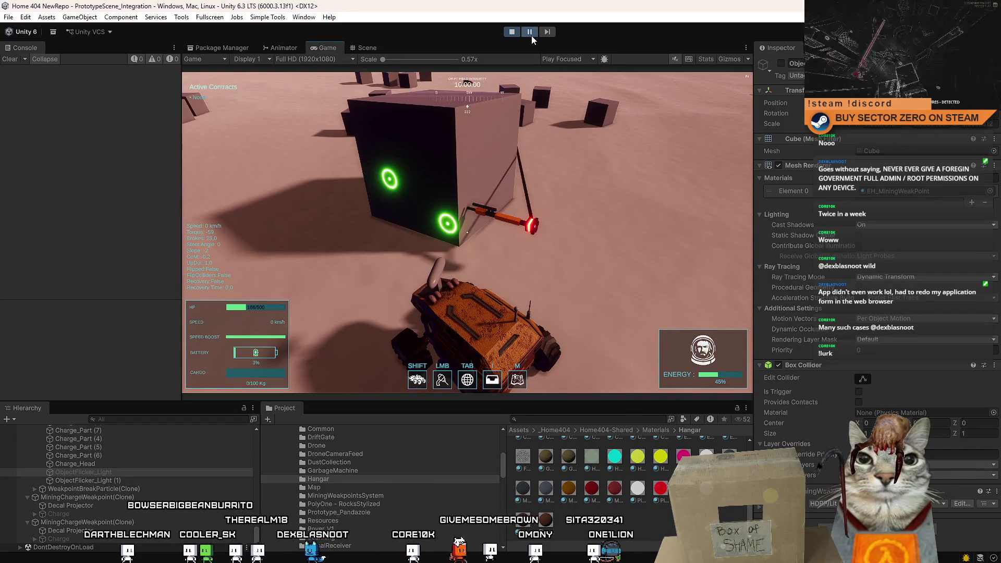
# Locate the charge materials in the project and inspect EH_ChargeRed and EH_ChargeGreen.
pyautogui.click(530, 35)
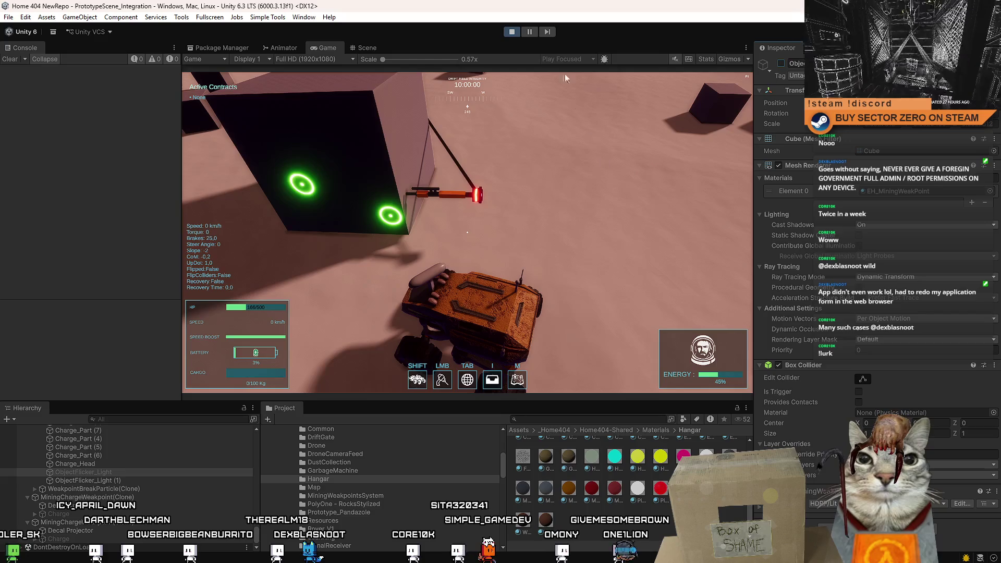
pyautogui.click(534, 35)
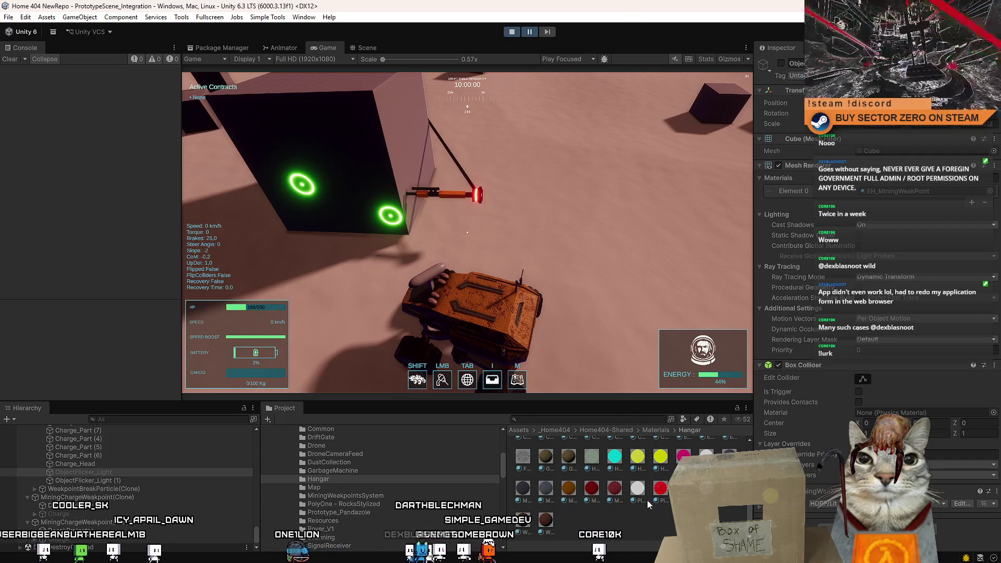
pyautogui.click(913, 192)
pyautogui.scroll(-3)
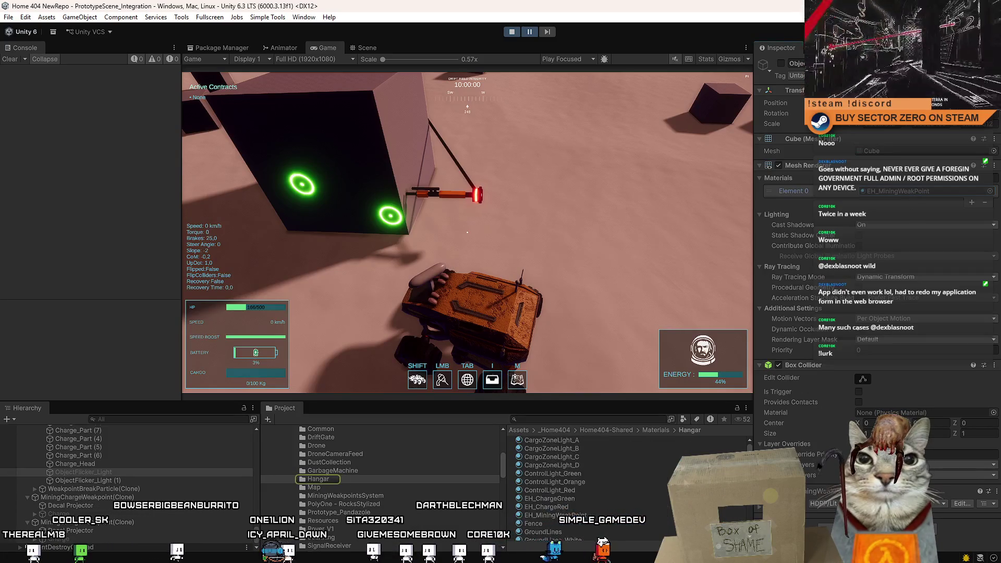
pyautogui.click(618, 478)
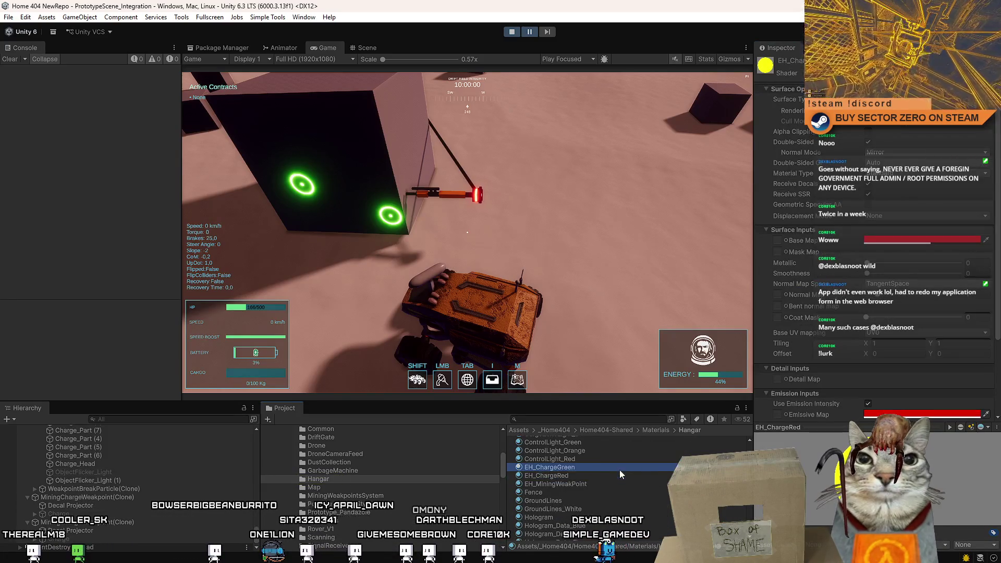
pyautogui.click(610, 469)
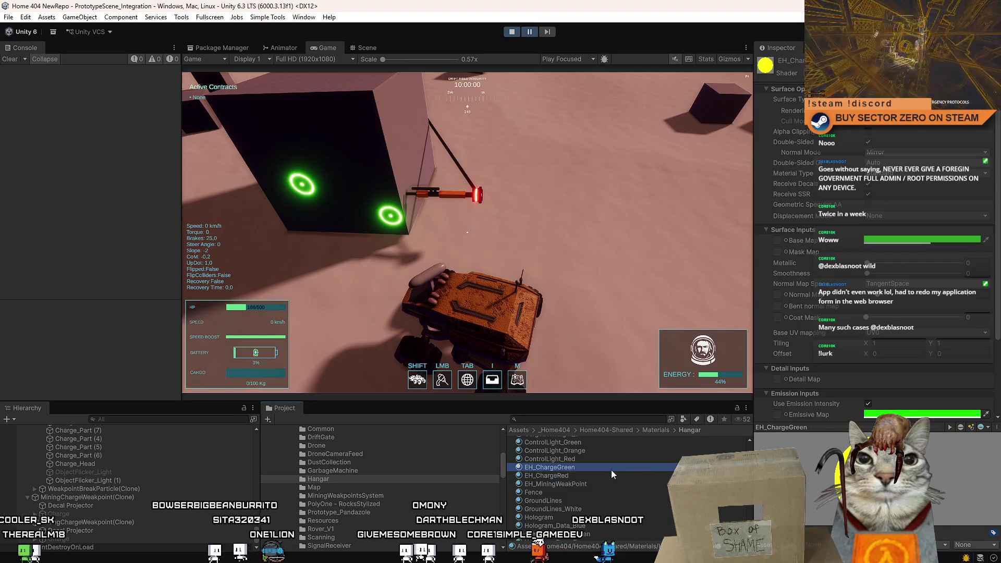
# Assign EH_ChargeGreen to ObjectFlicker_Light's Element 0 and briefly toggle the light on and off.
pyautogui.click(129, 473)
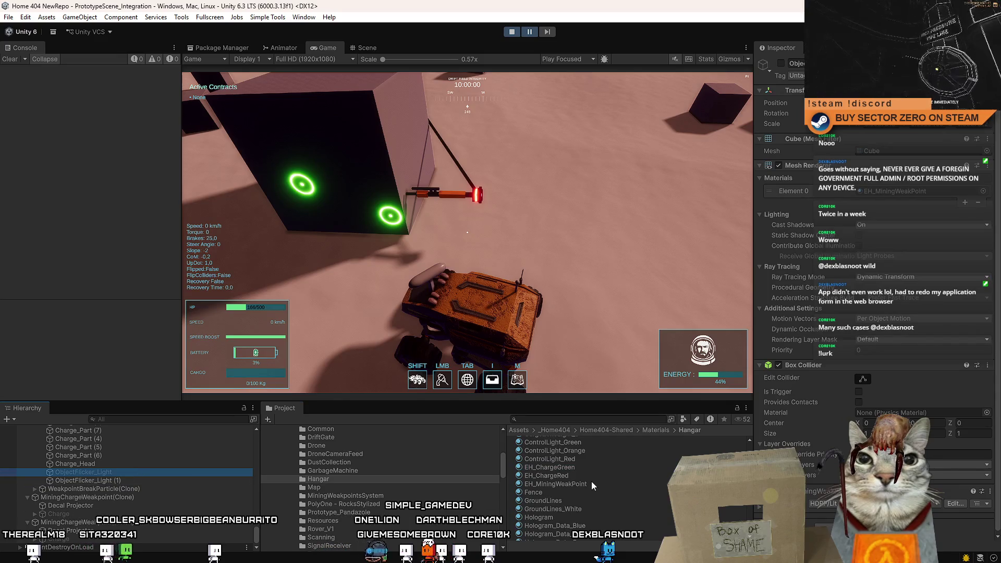
pyautogui.moveTo(583, 470); pyautogui.dragTo(918, 190)
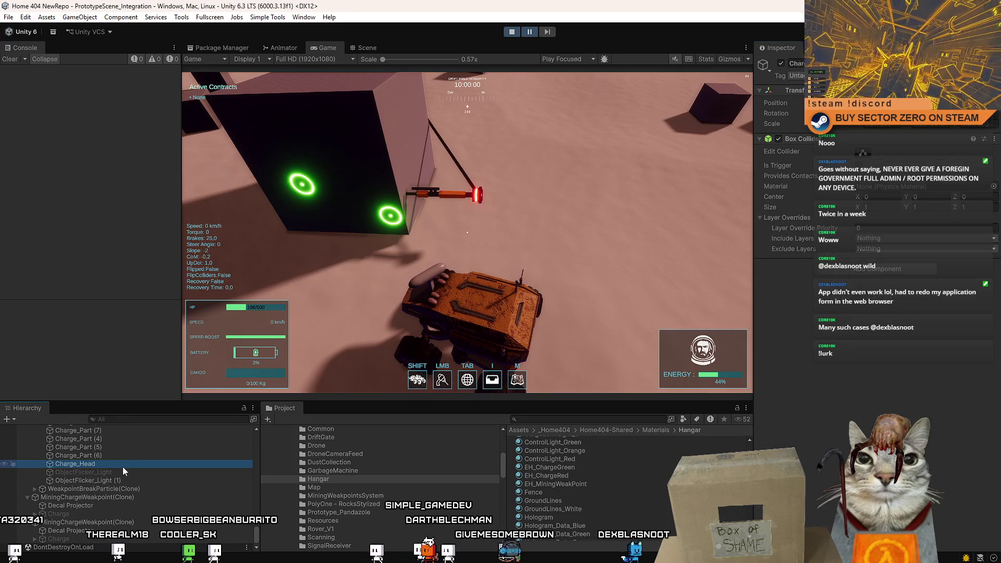
pyautogui.click(119, 472)
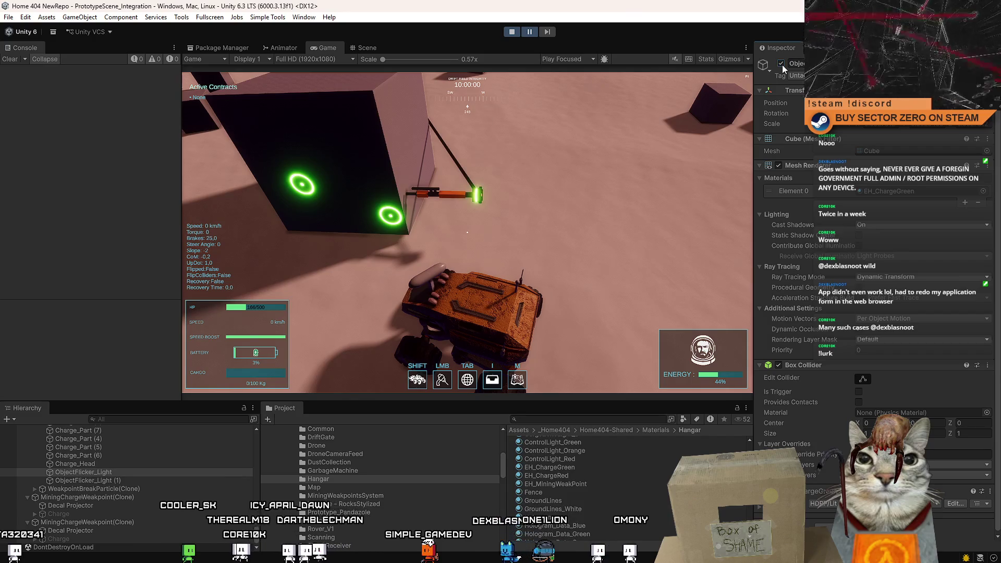
pyautogui.click(781, 64)
pyautogui.click(782, 65)
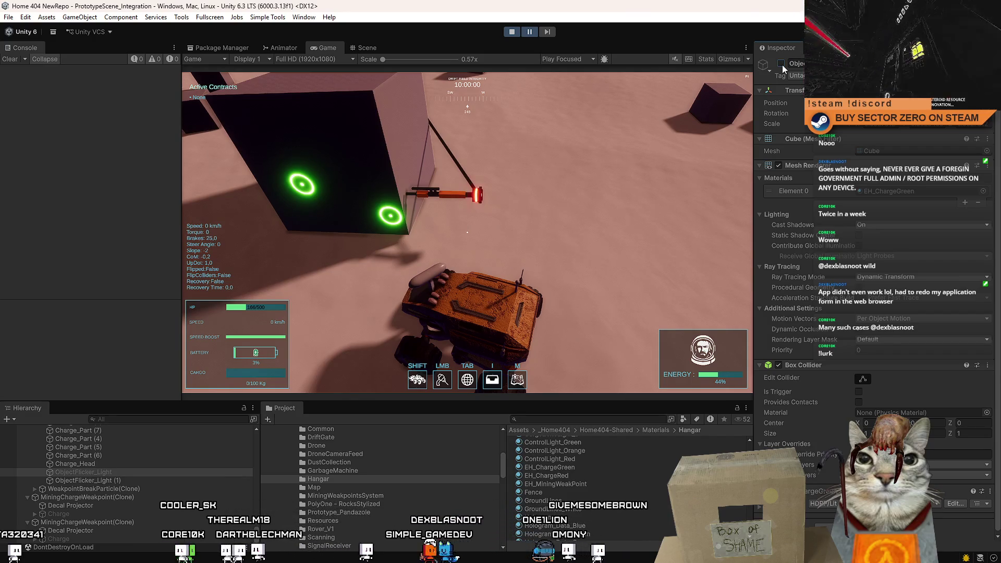
pyautogui.click(366, 48)
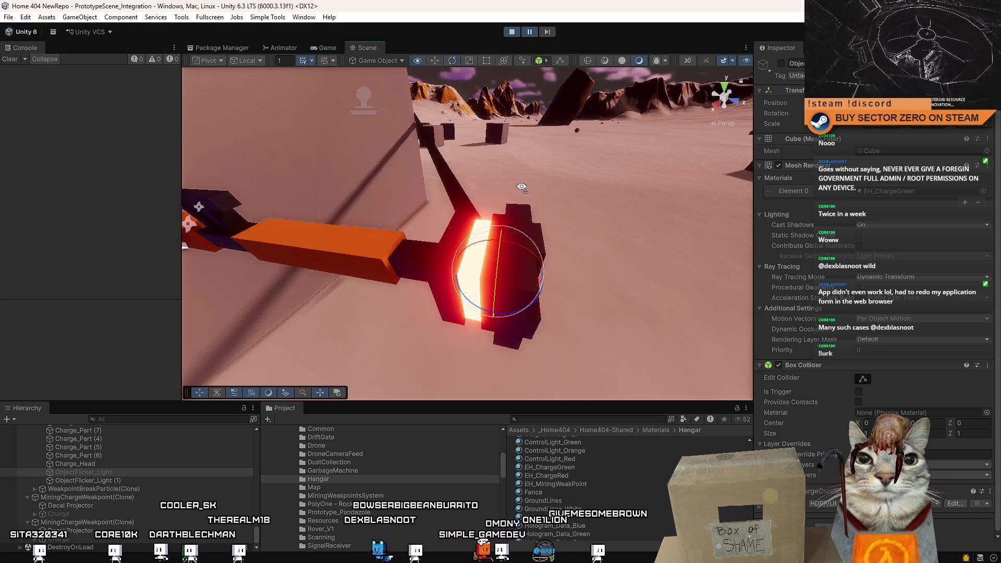
# Activate ObjectFlicker_Light and view the charge head from above.
pyautogui.click(780, 64)
pyautogui.moveTo(574, 166); pyautogui.dragTo(610, 255)
pyautogui.scroll(3)
pyautogui.scroll(-3)
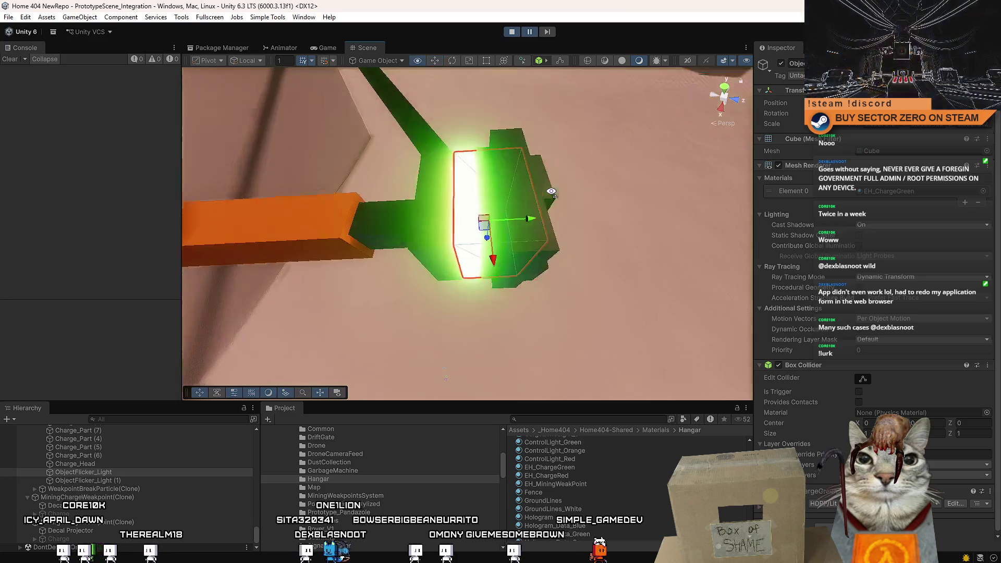
pyautogui.moveTo(546, 200); pyautogui.dragTo(554, 185)
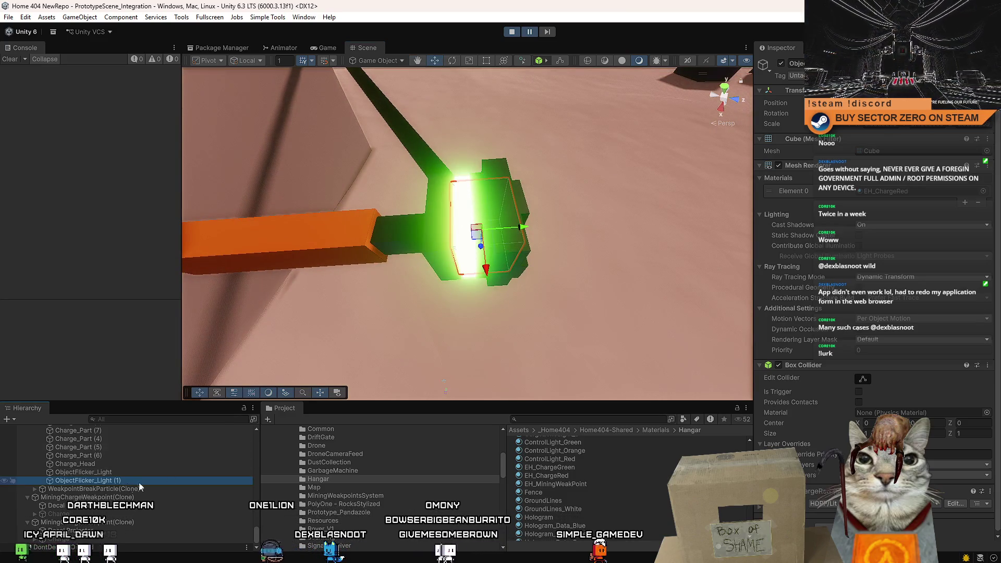
# Copy ObjectFlicker_Light (1)'s world transform and paste it onto ObjectFlicker_Light.
pyautogui.rightClick(812, 129)
pyautogui.moveTo(834, 170)
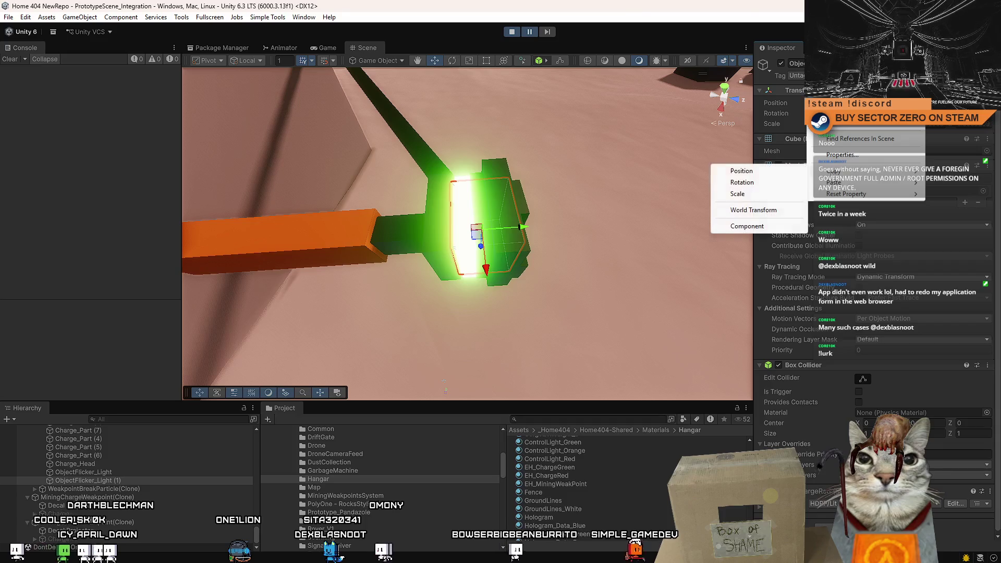
pyautogui.click(782, 209)
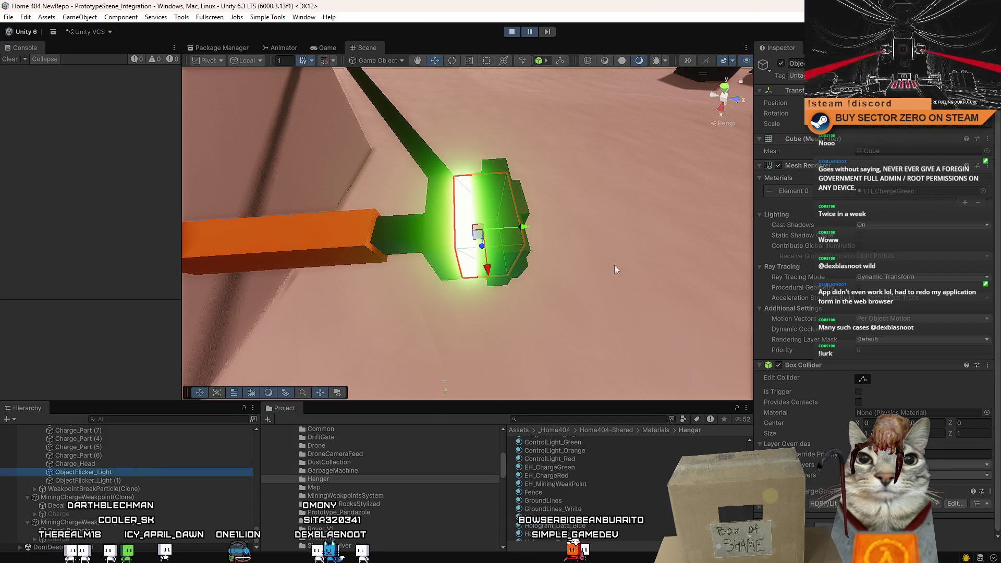
pyautogui.rightClick(803, 121)
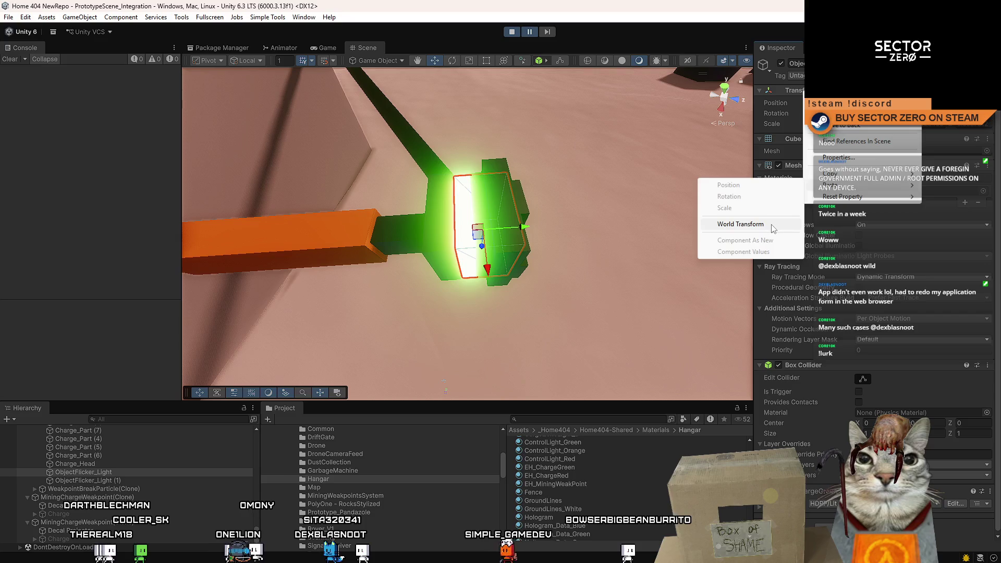
pyautogui.click(771, 223)
pyautogui.moveTo(699, 223); pyautogui.dragTo(579, 206)
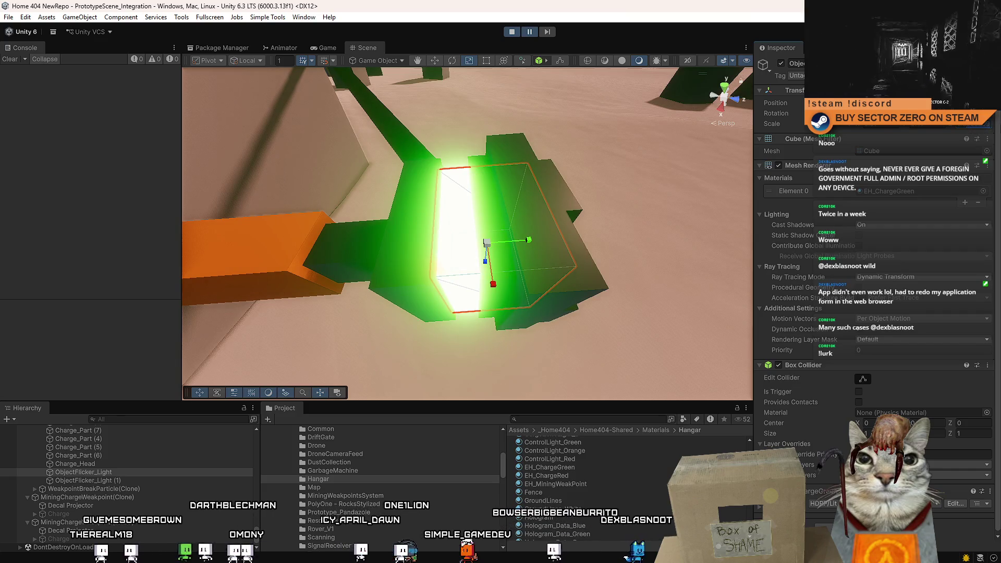
pyautogui.click(327, 48)
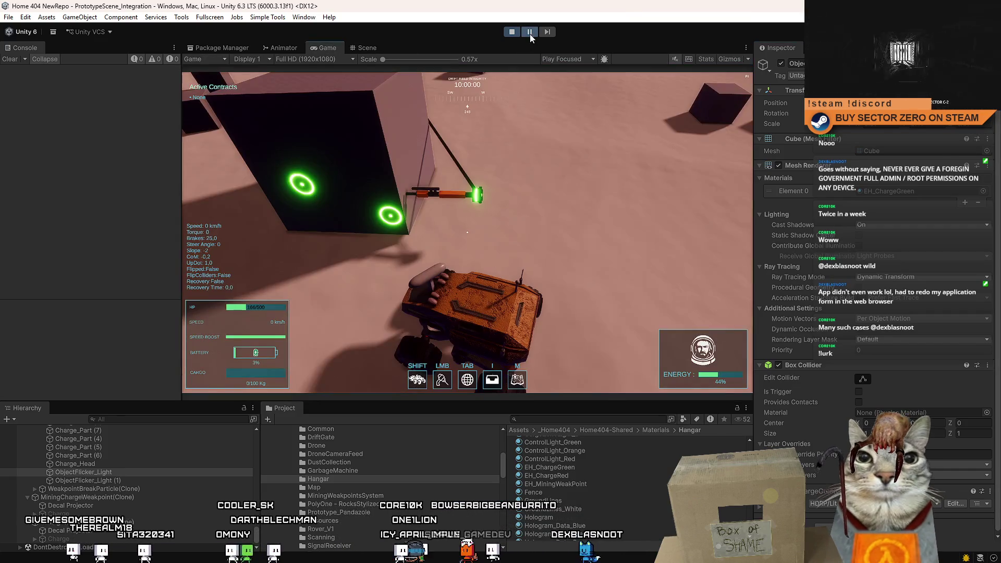
# Test-drive the rover with WASD until it faces the weakpoint cube.
pyautogui.press('w')
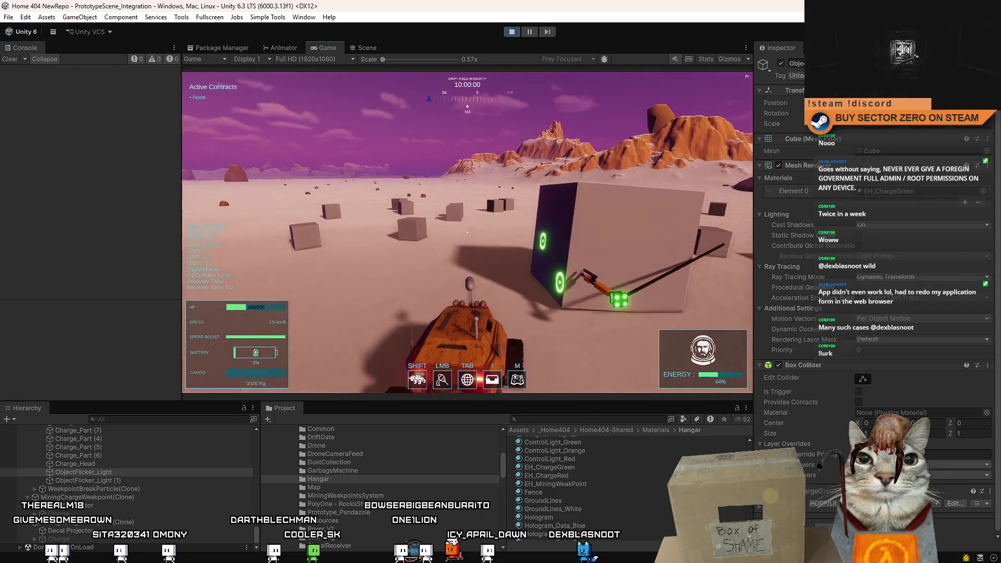
pyautogui.press('a')
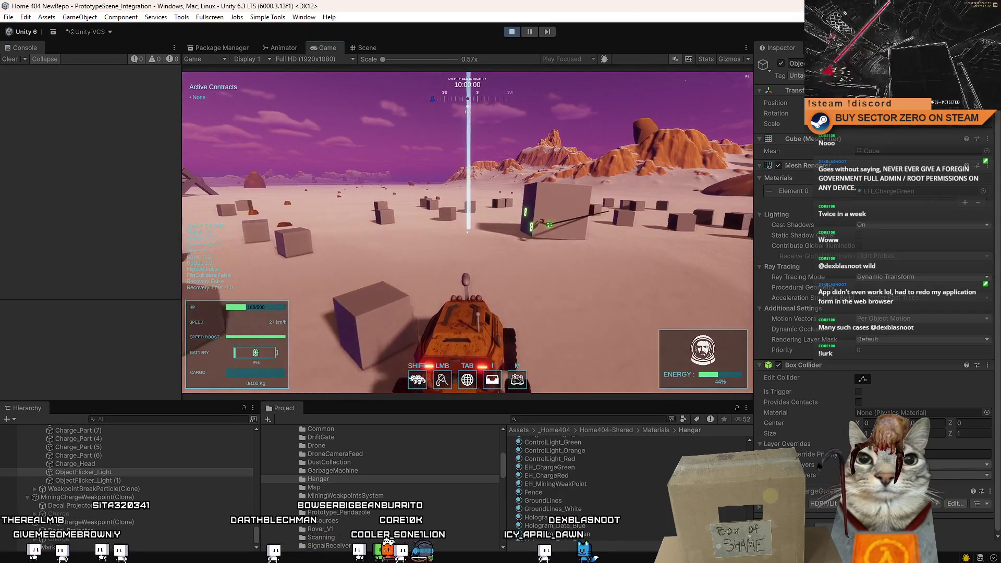
pyautogui.press('d')
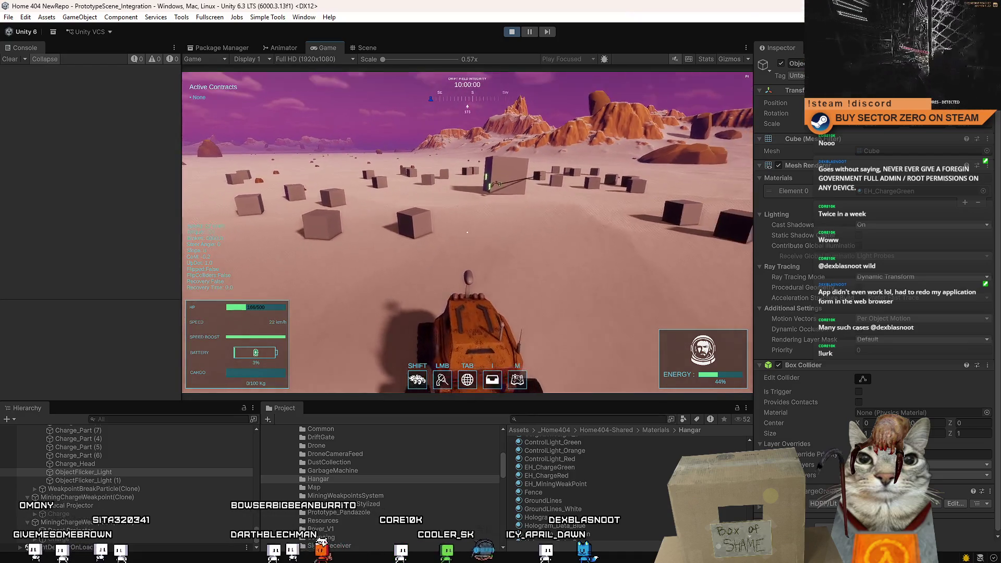
pyautogui.press('w')
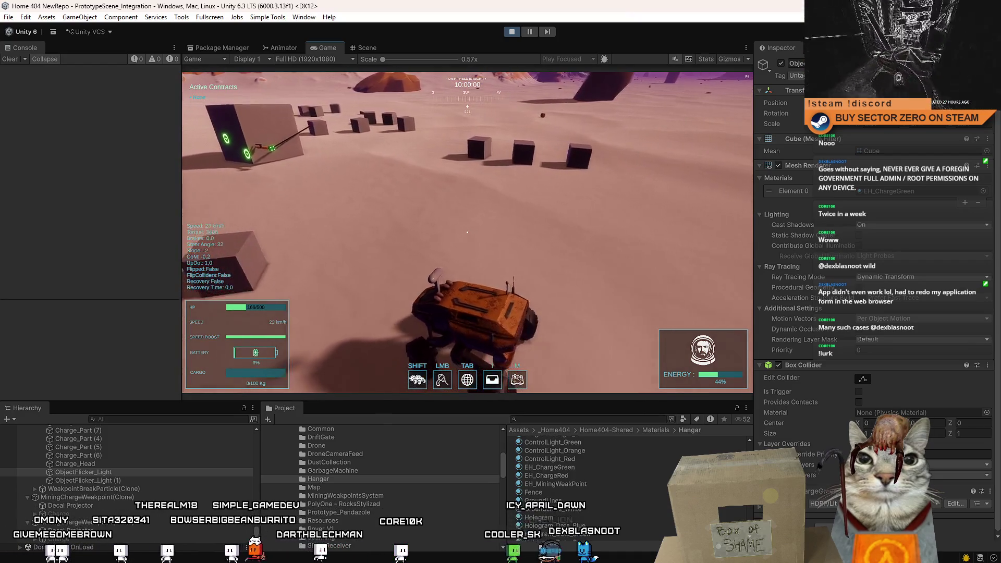
pyautogui.press('s')
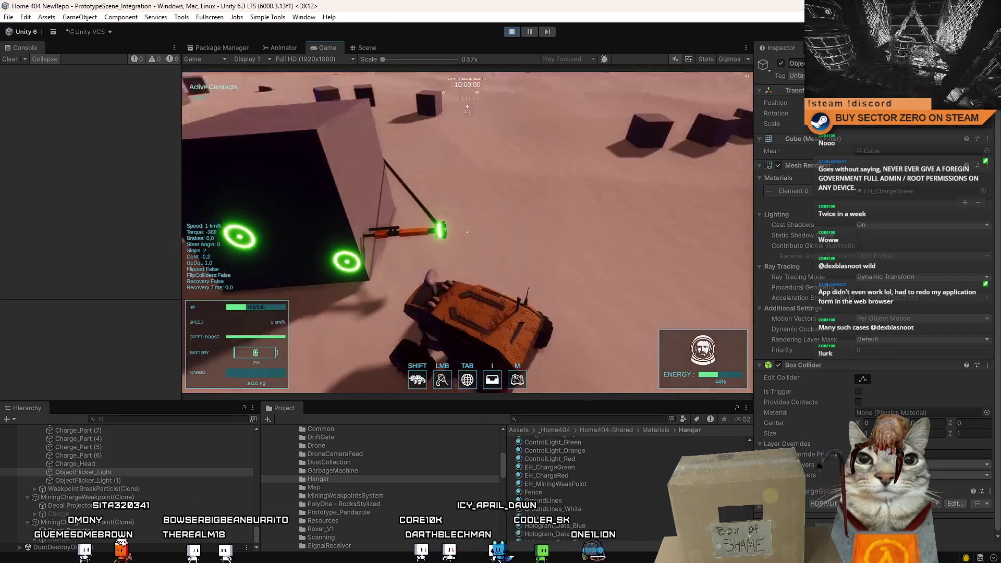
pyautogui.press('Escape')
pyautogui.press('Escape')
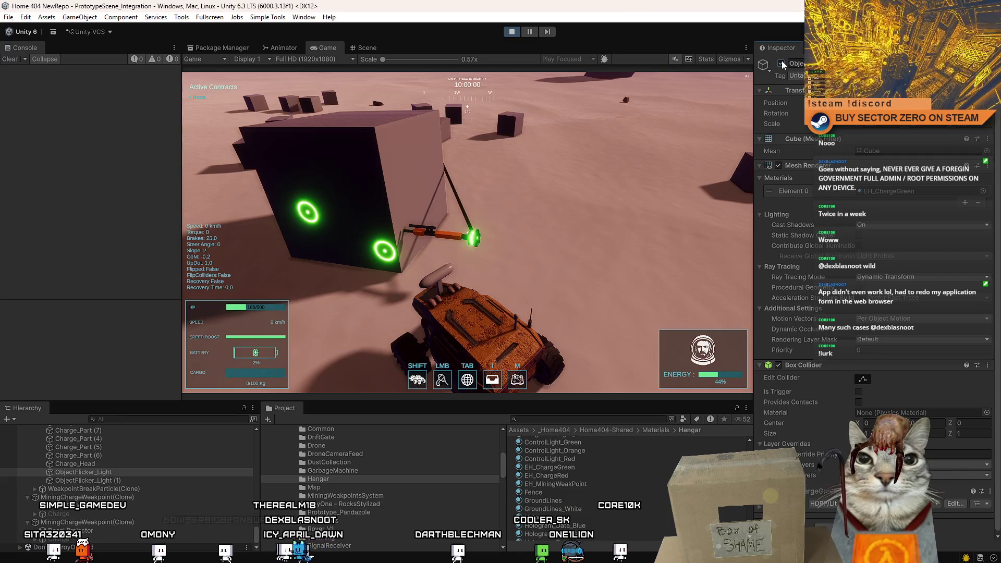
# Deactivate ObjectFlicker_Light so the tip glows red, and reverse the rover away.
pyautogui.click(781, 63)
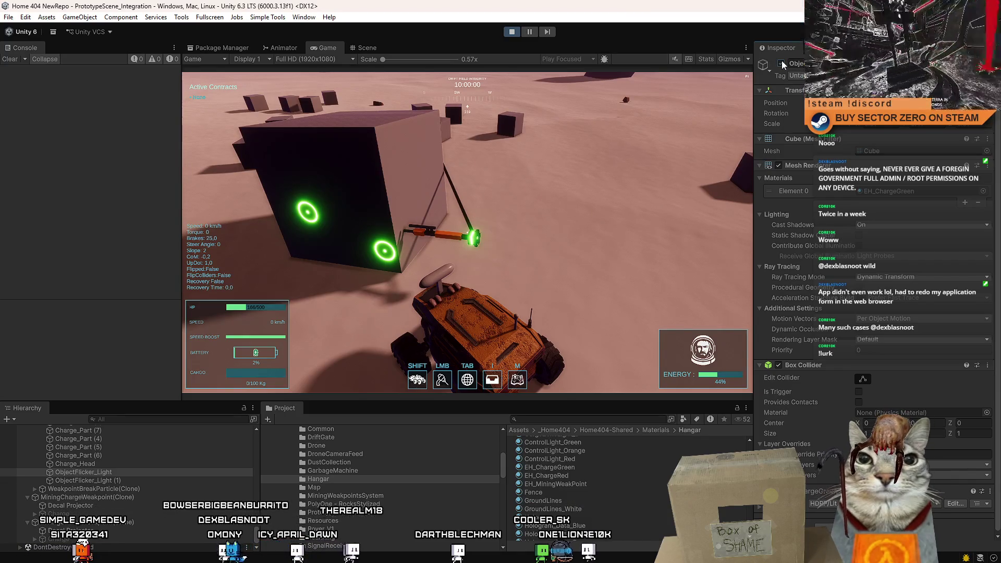
pyautogui.click(614, 123)
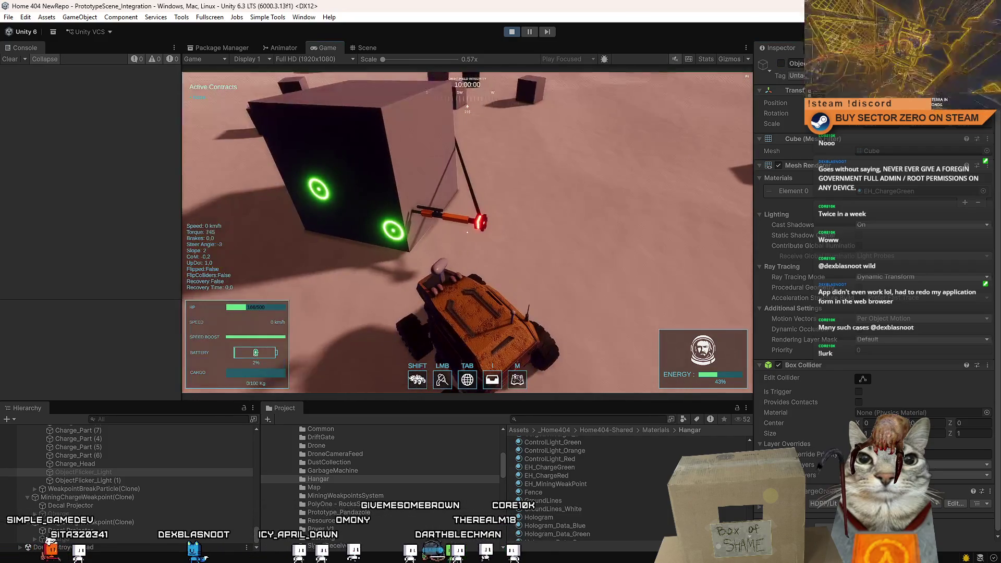
pyautogui.press('s')
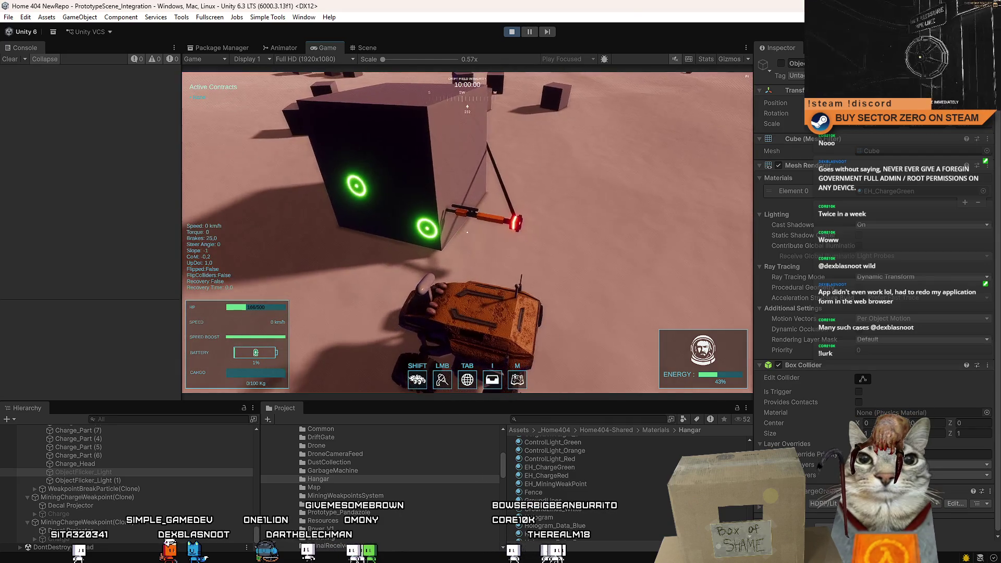
pyautogui.press('Escape')
pyautogui.press('Escape')
pyautogui.click(367, 48)
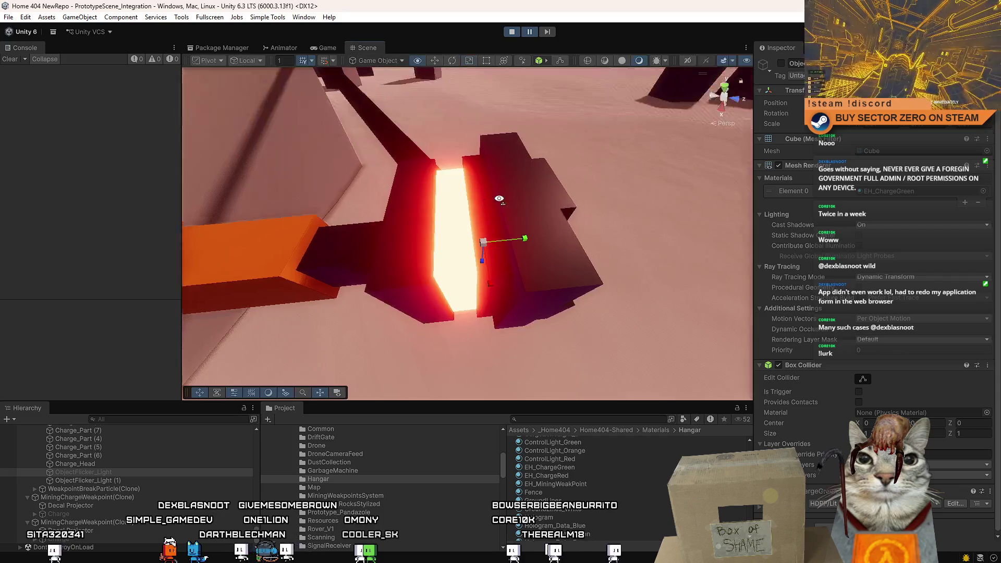
# Duplicate the small orange charge-arm part with Ctrl+D and resume the game.
pyautogui.click(495, 209)
pyautogui.moveTo(505, 210); pyautogui.dragTo(418, 192)
pyautogui.hotkey('ctrl', 'd')
pyautogui.press('e')
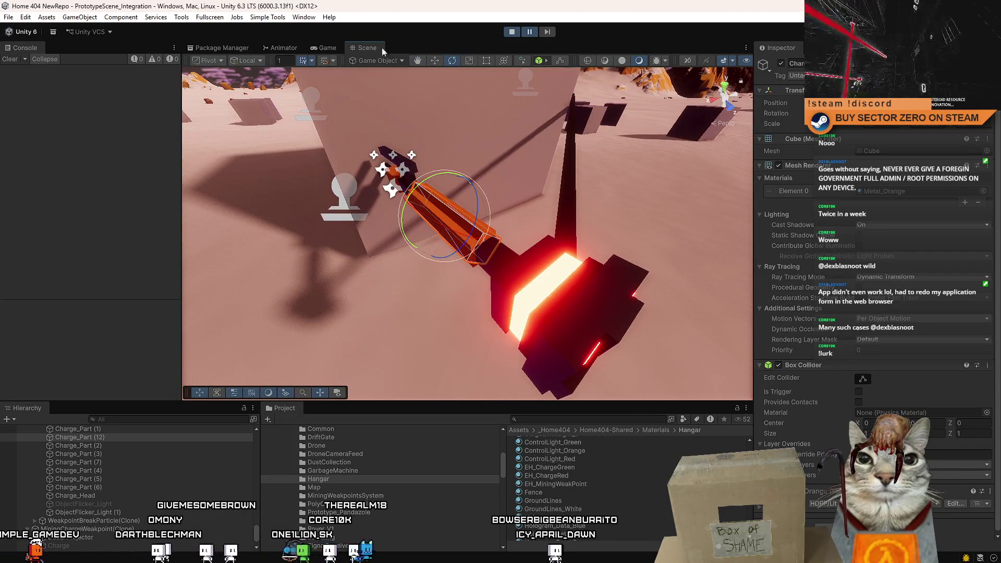
pyautogui.click(529, 32)
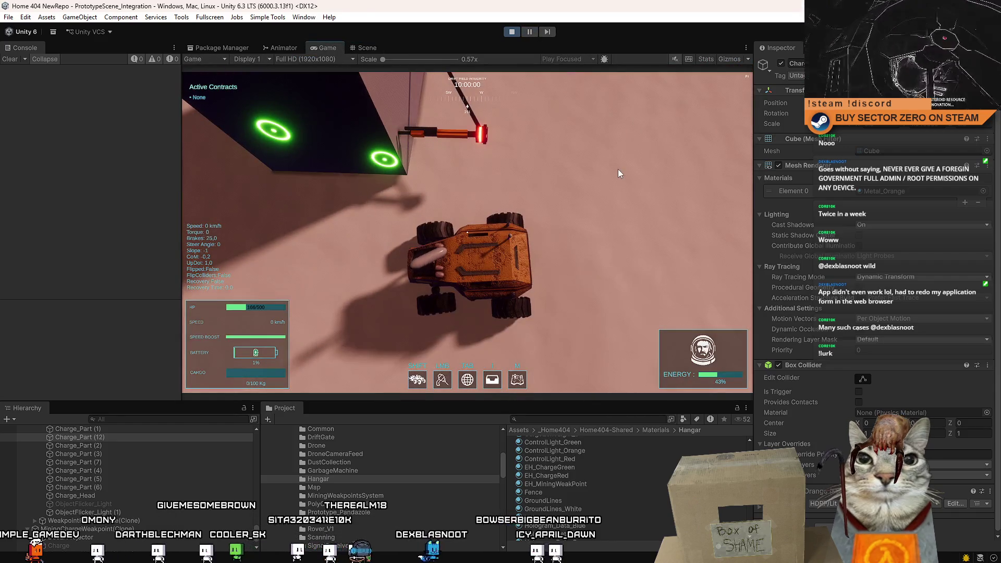
pyautogui.click(618, 169)
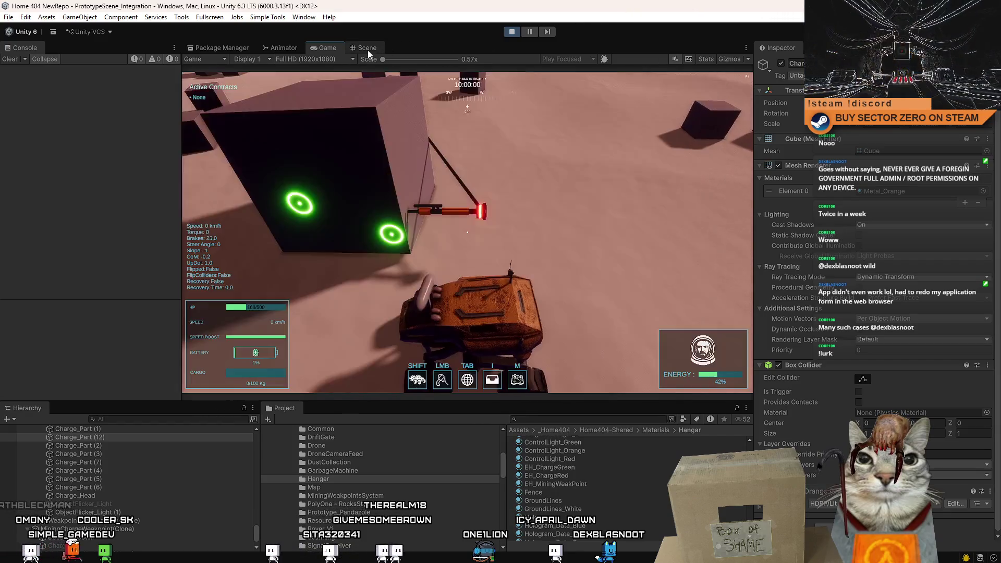
# Duplicate the small orange part as Charge_Part (13) and rotate the copy.
pyautogui.click(364, 48)
pyautogui.click(459, 219)
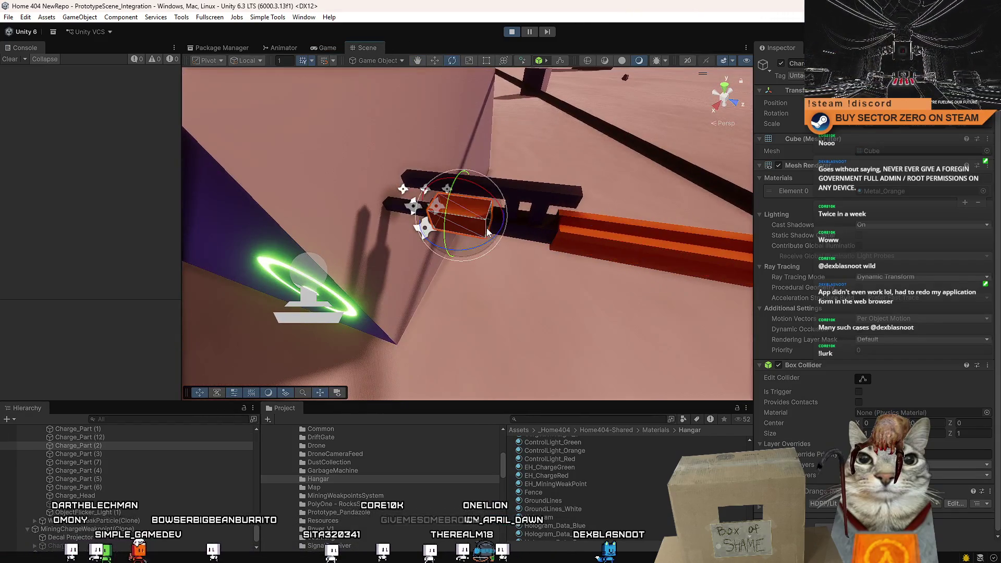
pyautogui.press('f')
pyautogui.press('w')
pyautogui.hotkey('ctrl', 'd')
pyautogui.moveTo(410, 222); pyautogui.dragTo(392, 290)
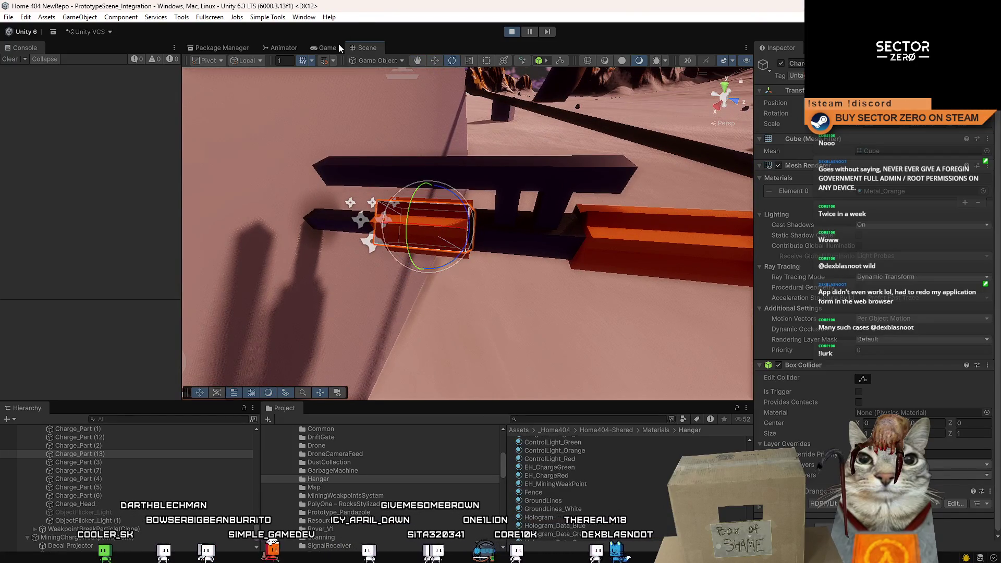
pyautogui.click(337, 49)
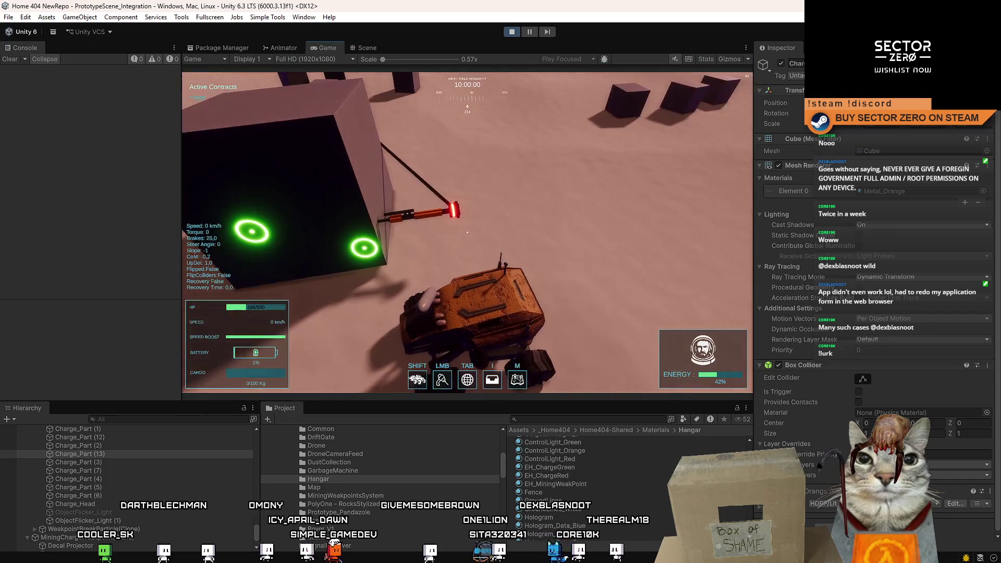
# Drive the rover around the charge in F10 fullscreen, then exit, close the tutorial menu, and pause.
pyautogui.press('F10')
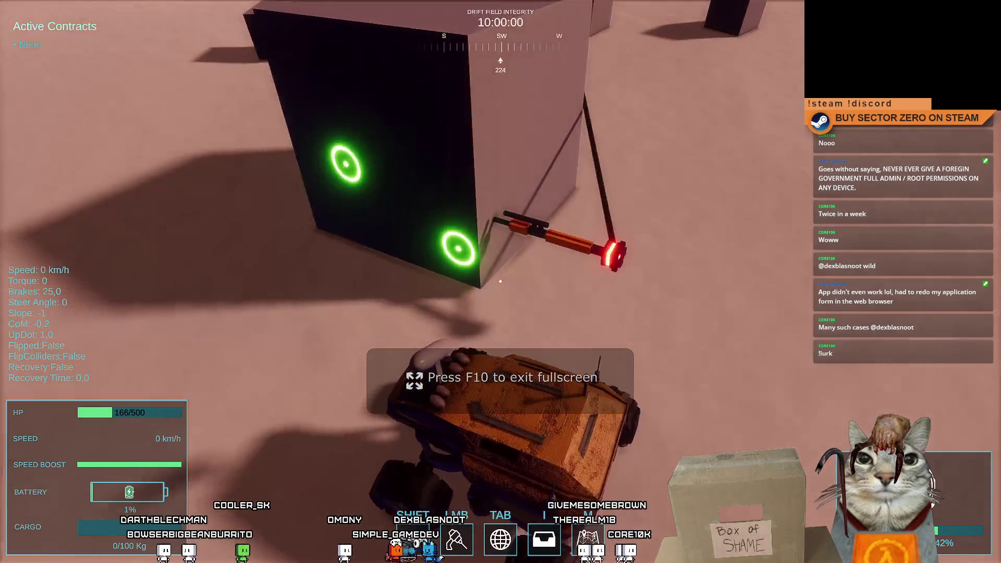
pyautogui.press('s')
pyautogui.press('d')
pyautogui.press('w')
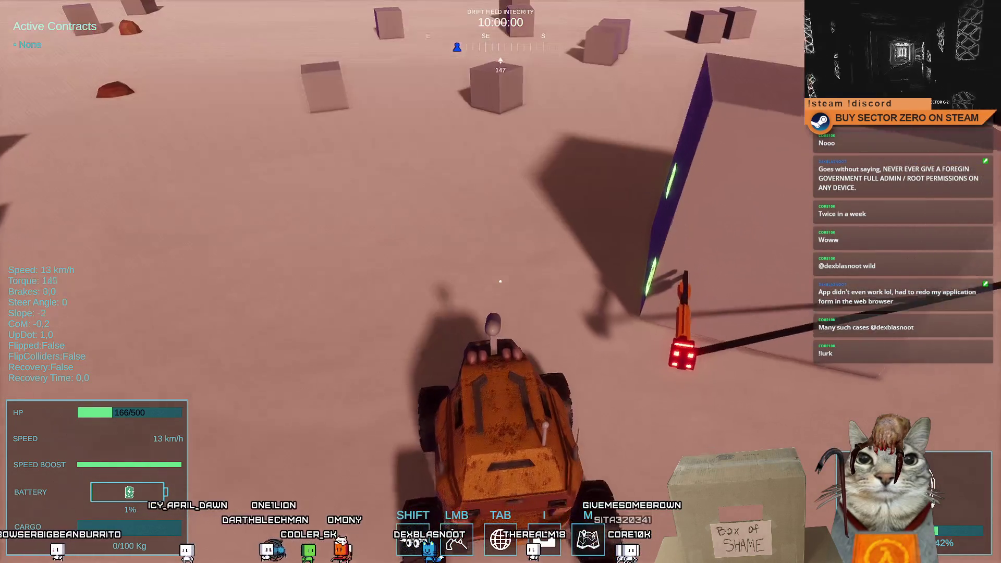
pyautogui.press('s')
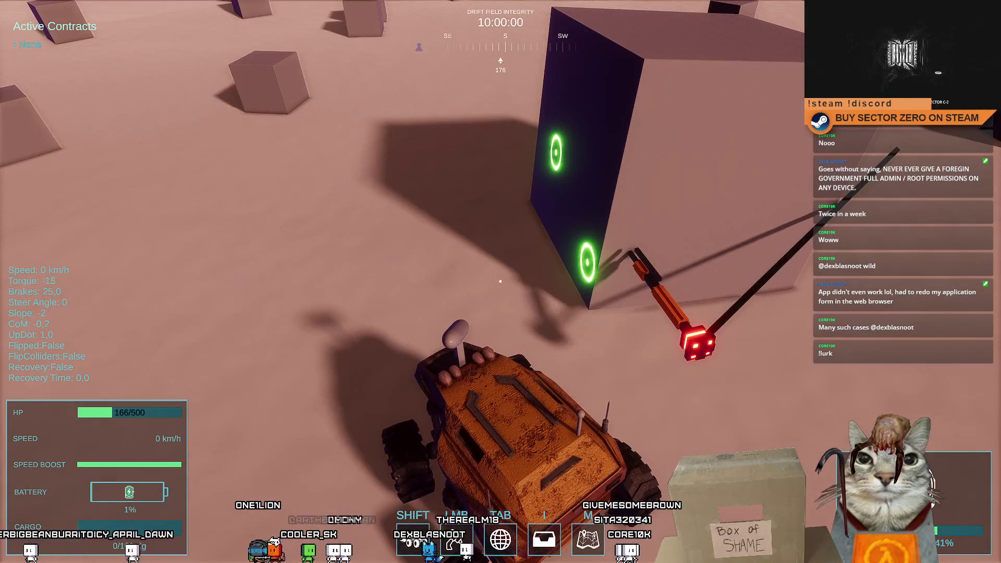
pyautogui.press('w')
pyautogui.press('a')
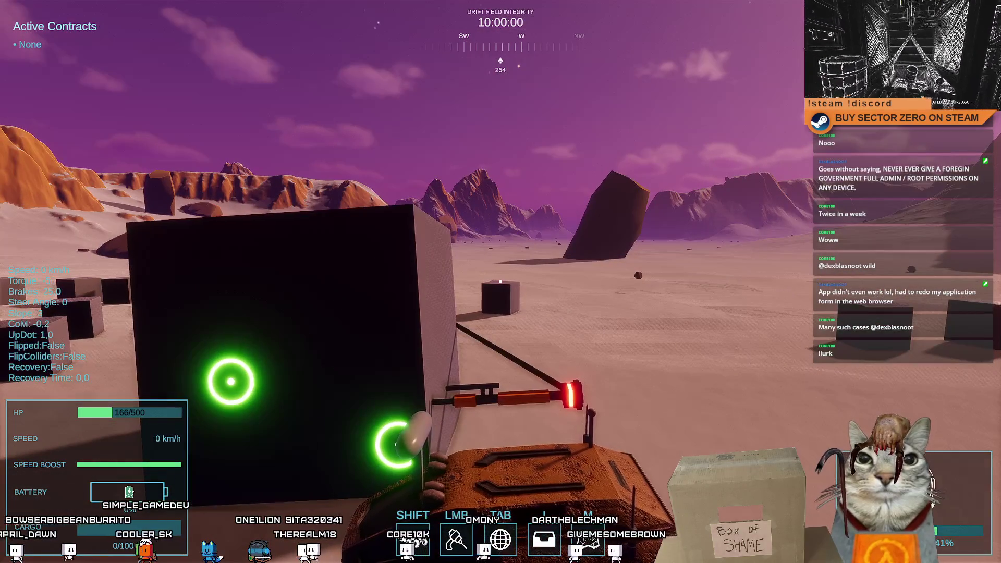
pyautogui.press('Escape')
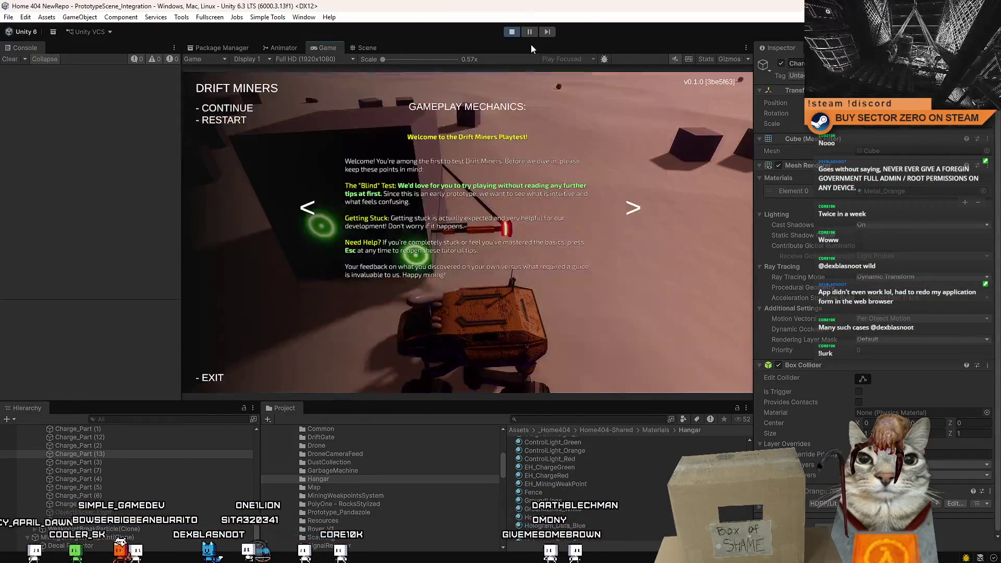
pyautogui.press('Escape')
pyautogui.click(530, 32)
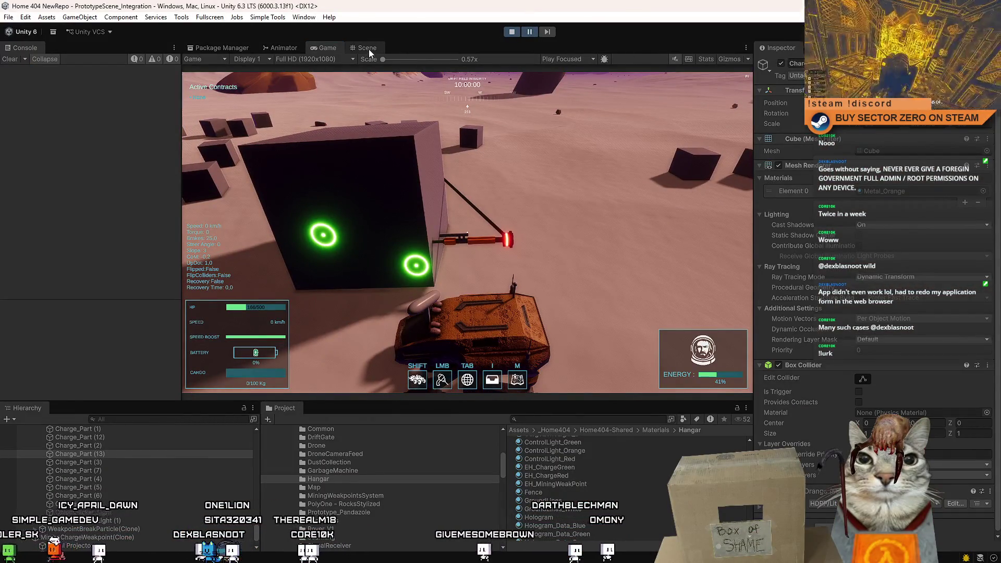
# In the Scene view, pull back and select Charge_Part (1), then the whole Charge object.
pyautogui.click(368, 49)
pyautogui.moveTo(436, 186); pyautogui.dragTo(467, 158)
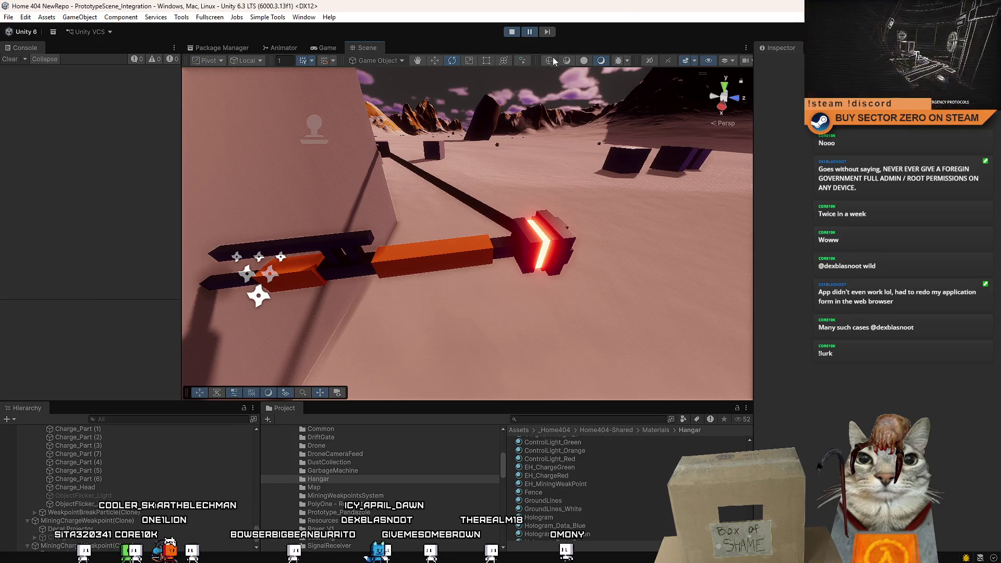
pyautogui.click(474, 242)
pyautogui.scroll(-3)
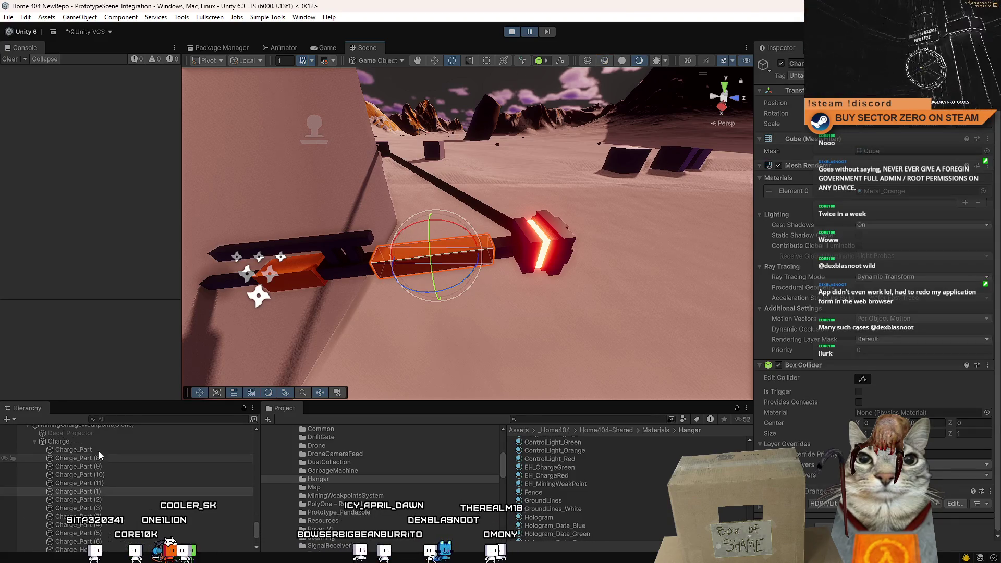
pyautogui.click(97, 439)
pyautogui.scroll(3)
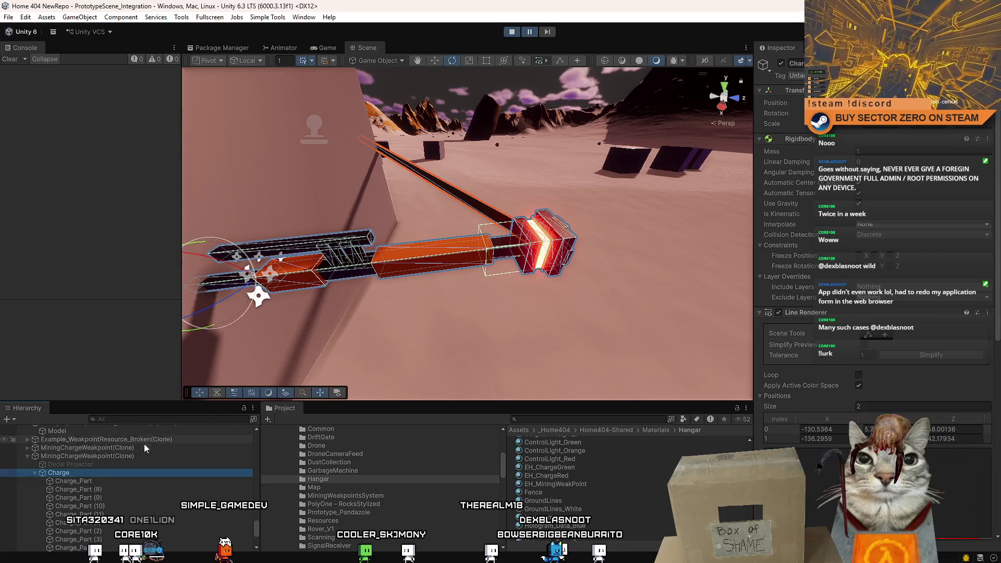
# Orbit around the charge arm, frame Charge_Part (11), then stop and unpause to exit Play mode.
pyautogui.moveTo(476, 312); pyautogui.dragTo(437, 297)
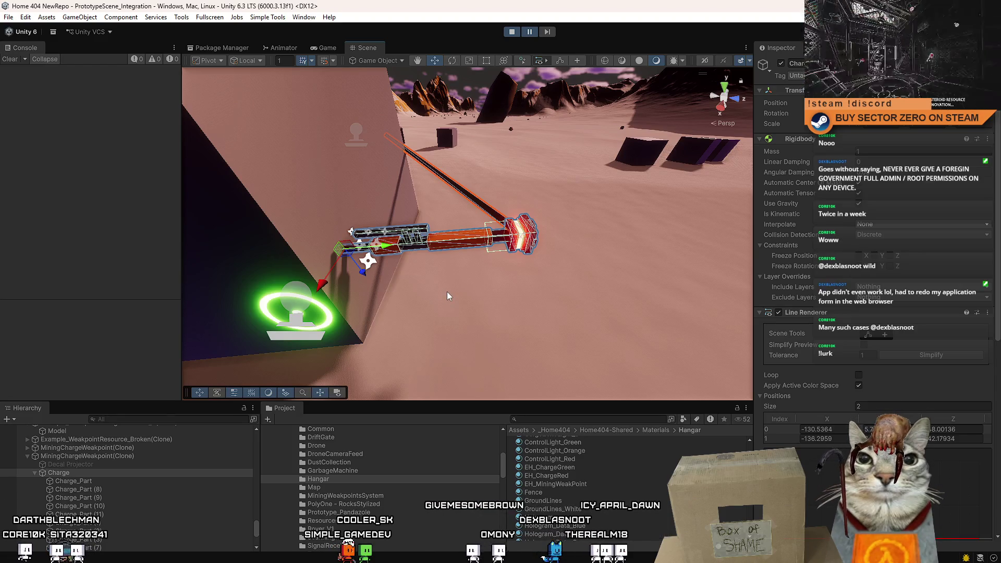
pyautogui.doubleClick(119, 514)
pyautogui.click(114, 474)
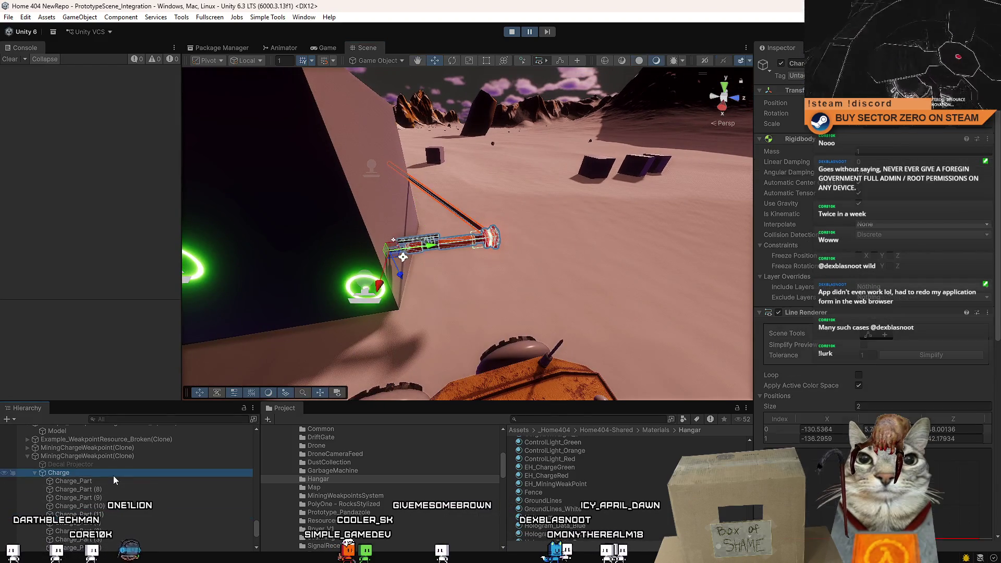
pyautogui.moveTo(617, 279); pyautogui.dragTo(588, 288)
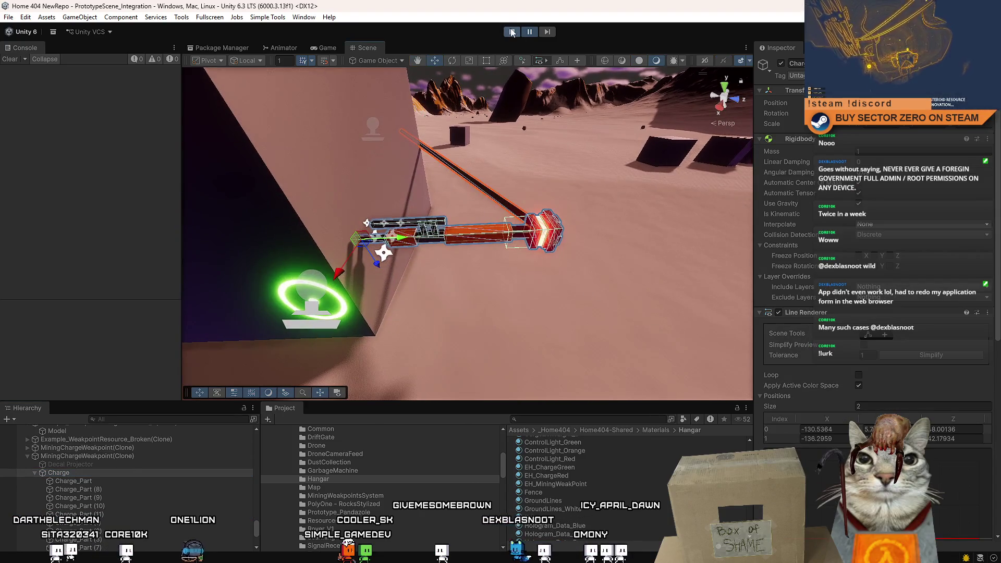
pyautogui.click(511, 32)
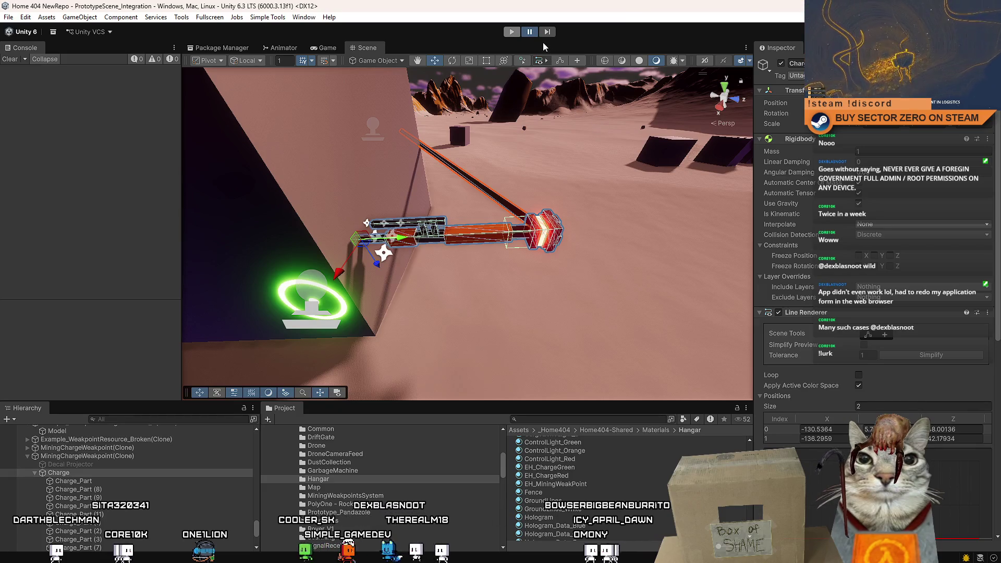
pyautogui.click(531, 33)
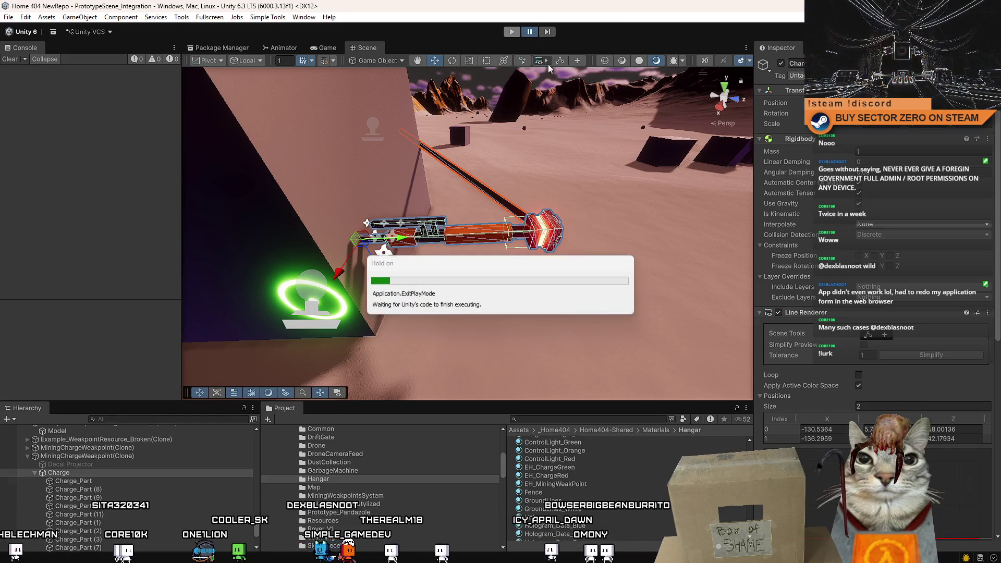
# Search 'charge weakp' and open the MiningChargeWeakpoint prefab for editing.
pyautogui.click(585, 420)
pyautogui.write('charge w')
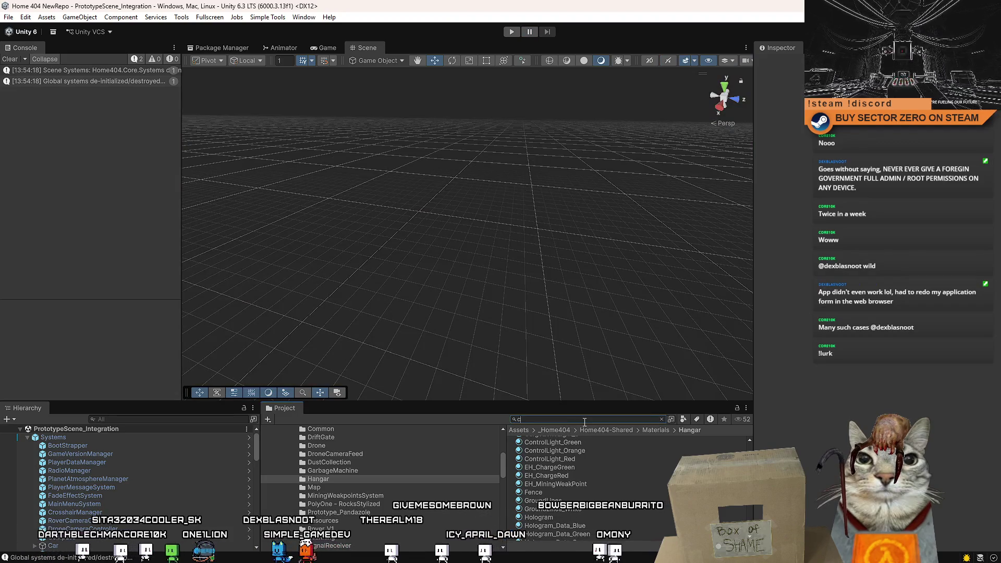
pyautogui.write('eakp')
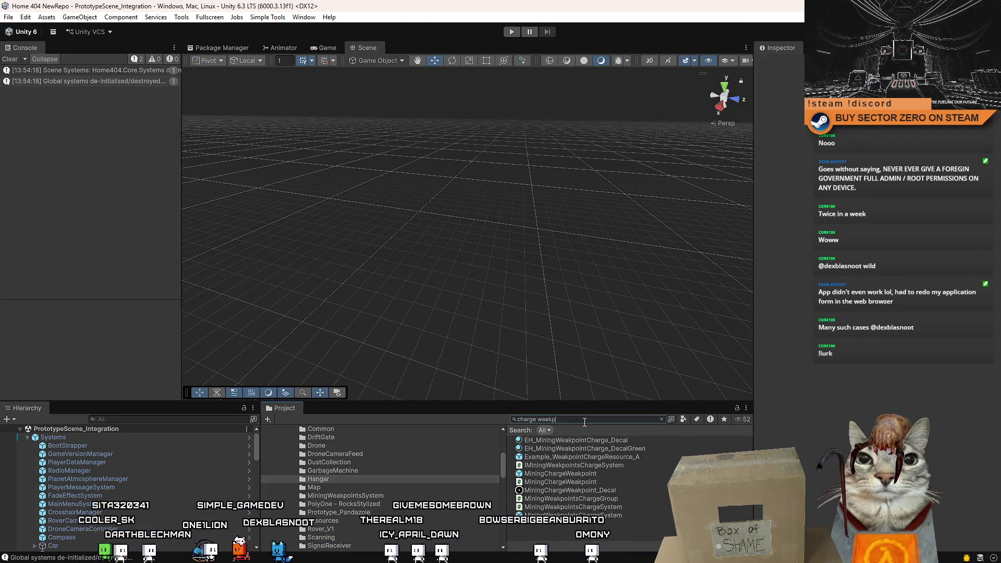
pyautogui.click(578, 474)
pyautogui.doubleClick(578, 475)
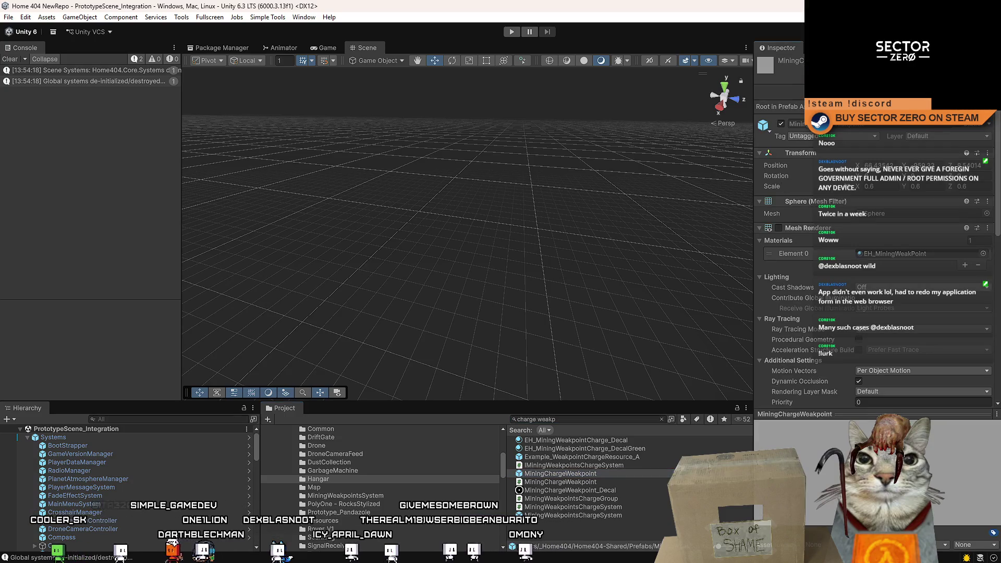
# Enable Charge, duplicate it with Ctrl+D, and disable the original Charge.
pyautogui.click(27, 442)
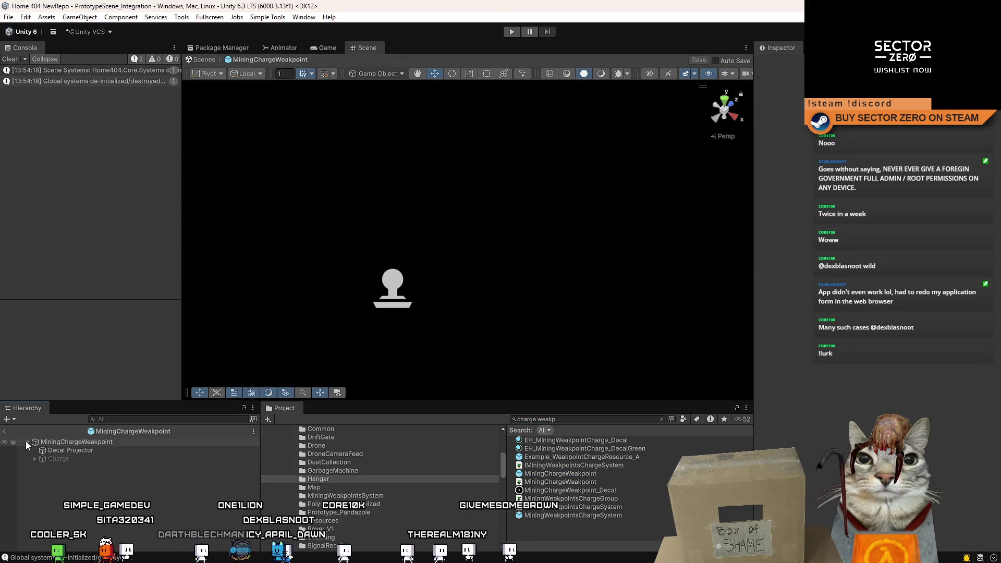
pyautogui.click(57, 458)
pyautogui.click(781, 64)
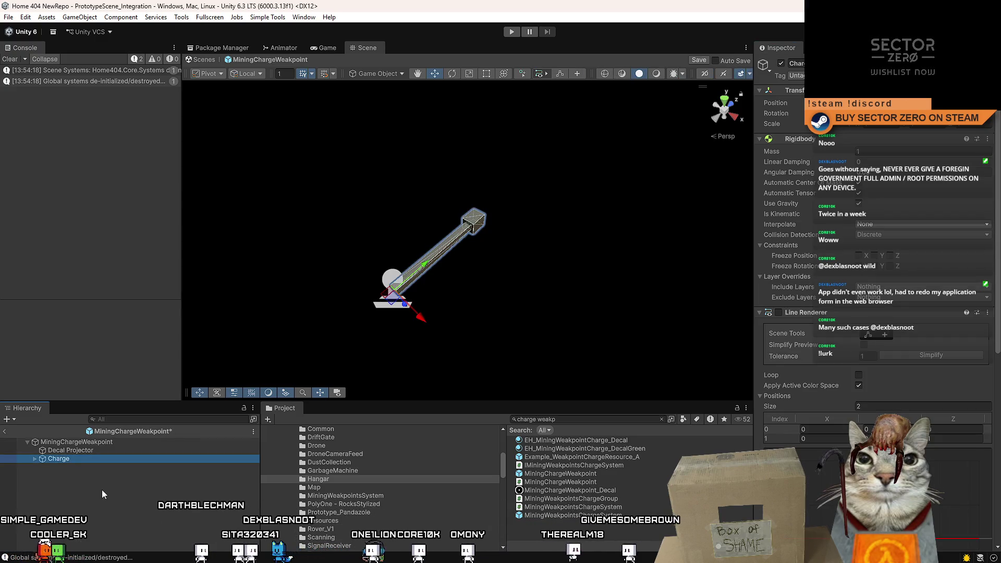
pyautogui.hotkey('ctrl', 'd')
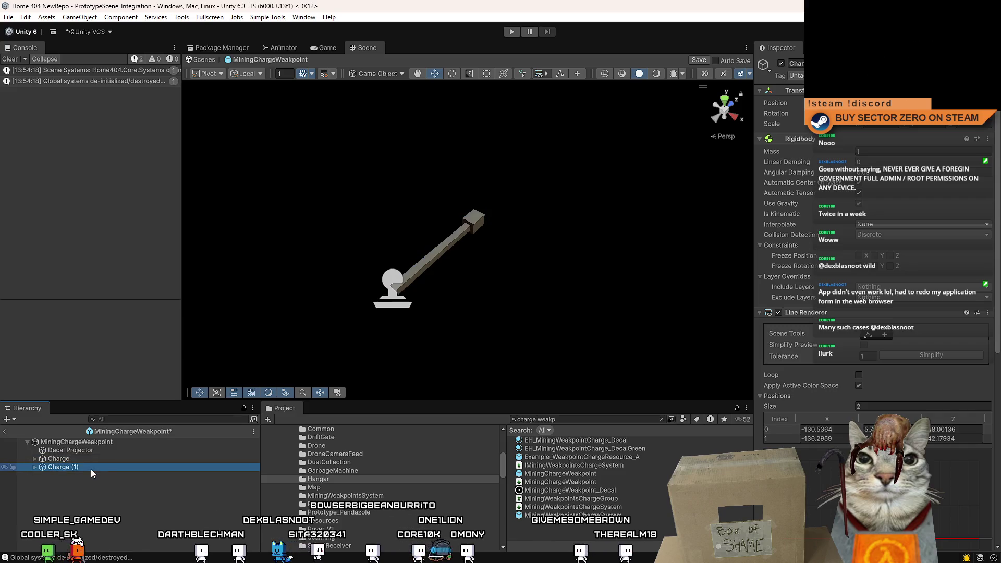
pyautogui.click(97, 460)
pyautogui.click(780, 63)
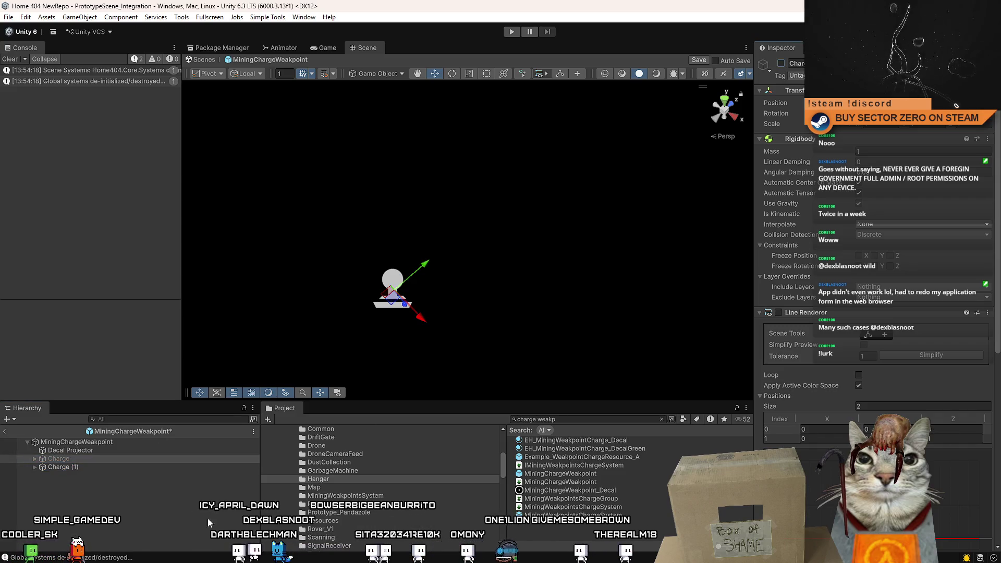
pyautogui.click(121, 465)
pyautogui.click(817, 159)
pyautogui.press('Return')
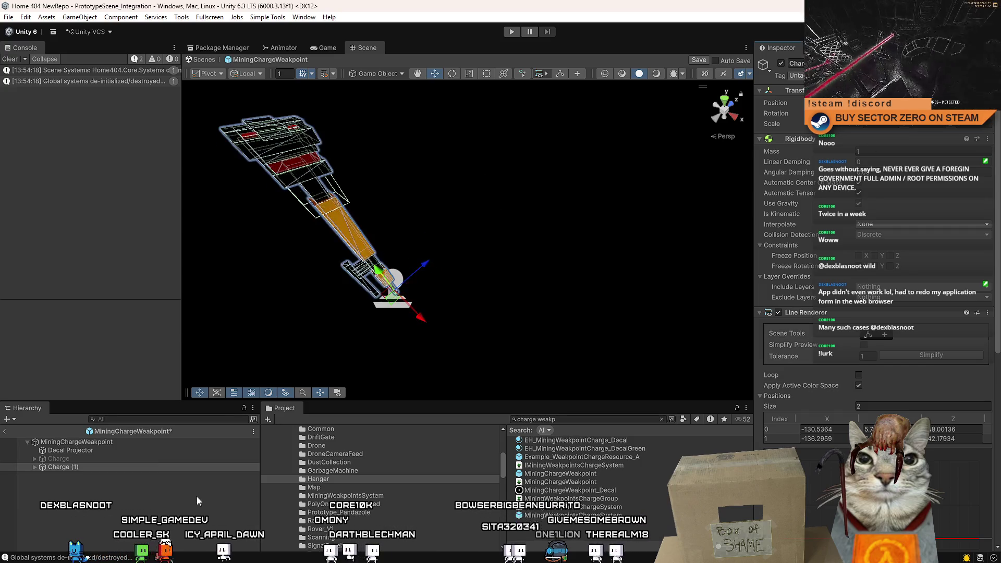
# Orbit to view the arm side-on and expand both Charge and Charge (1) in the Hierarchy.
pyautogui.click(99, 459)
pyautogui.click(93, 466)
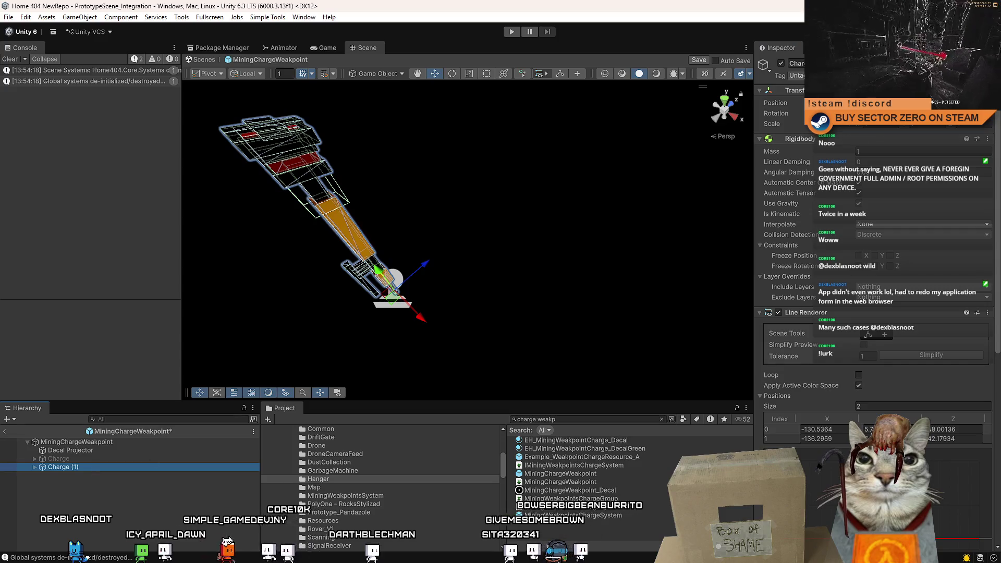
pyautogui.moveTo(485, 250); pyautogui.dragTo(325, 413)
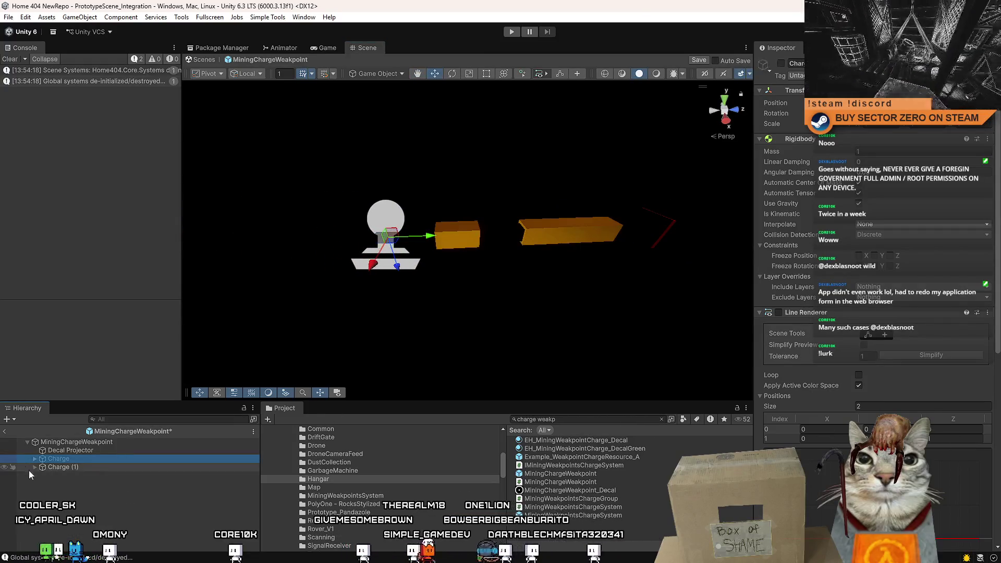
pyautogui.click(30, 463)
pyautogui.click(33, 459)
pyautogui.click(35, 490)
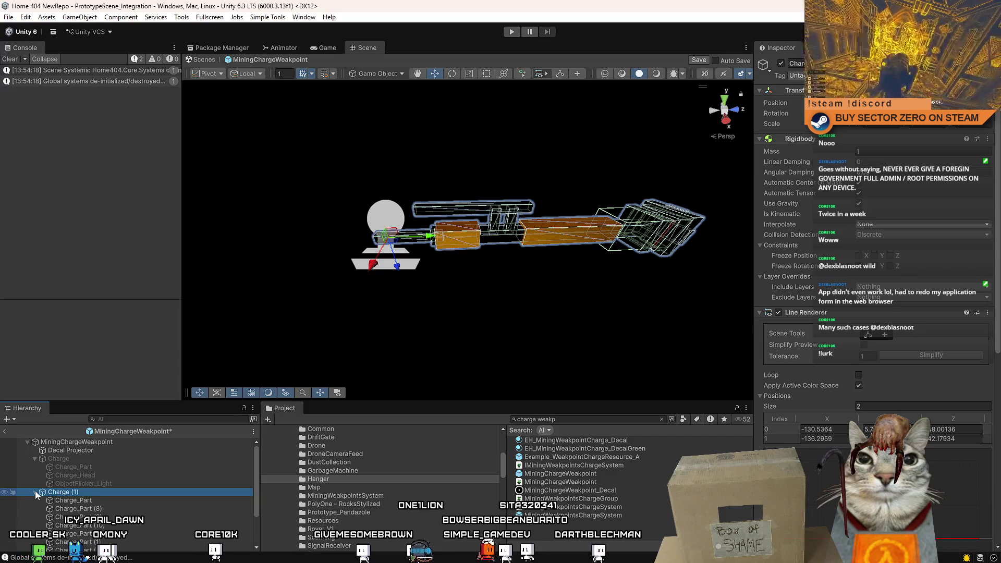
pyautogui.scroll(-3)
pyautogui.scroll(3)
# Inspect Charge (1)'s Charge_Part and Charge_Head children, orbiting around the charge assembly.
pyautogui.click(110, 500)
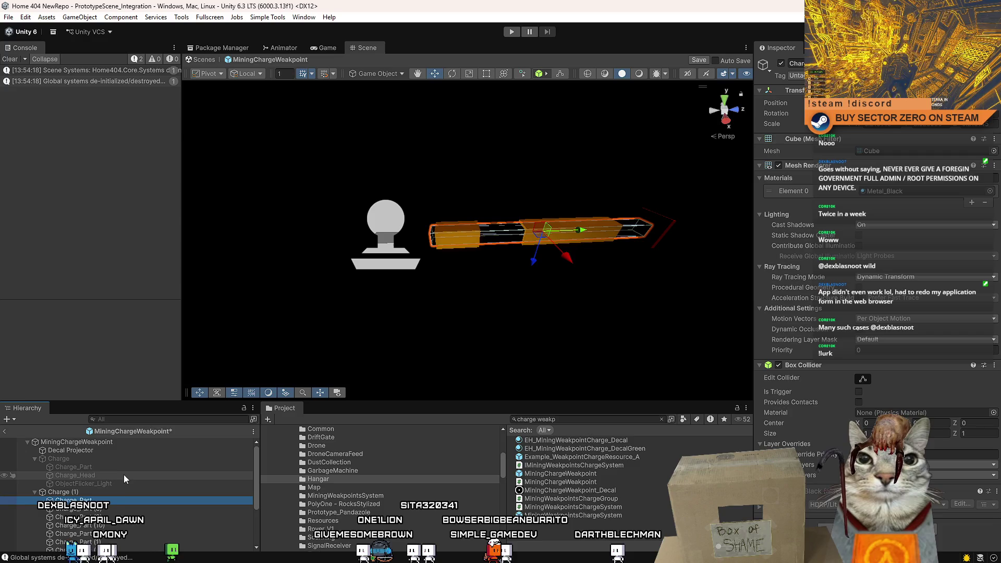
pyautogui.scroll(-3)
pyautogui.click(109, 537)
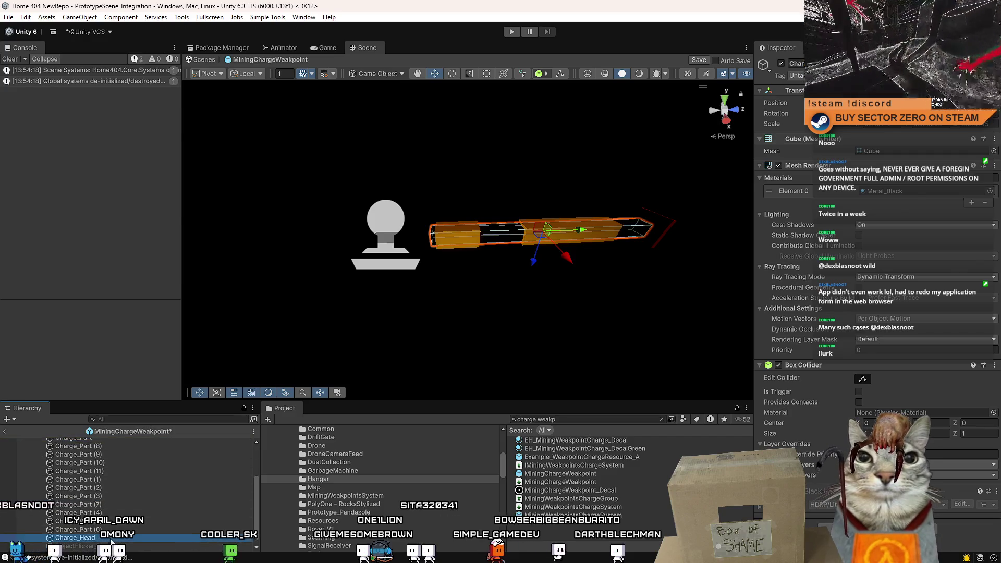
pyautogui.scroll(3)
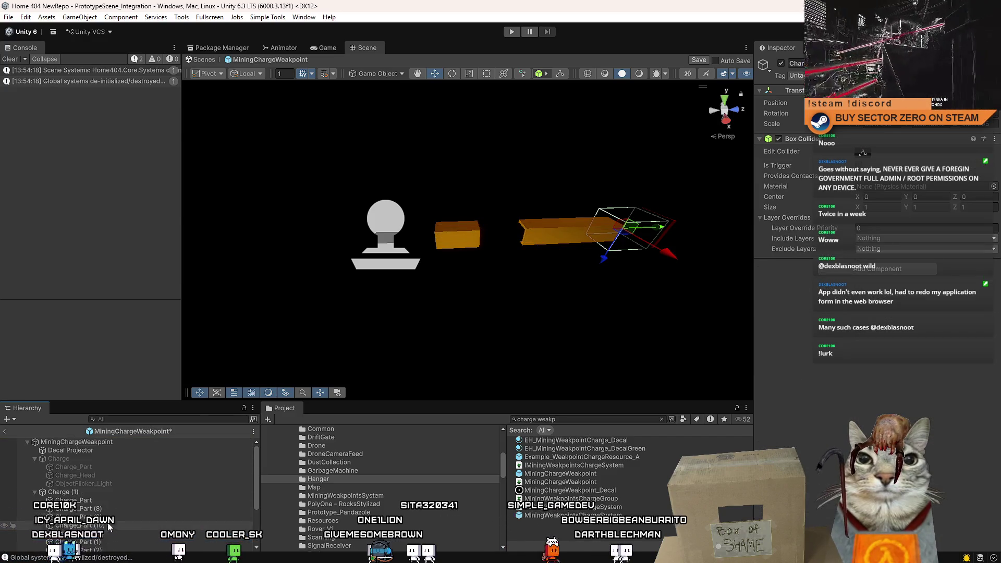
pyautogui.scroll(-3)
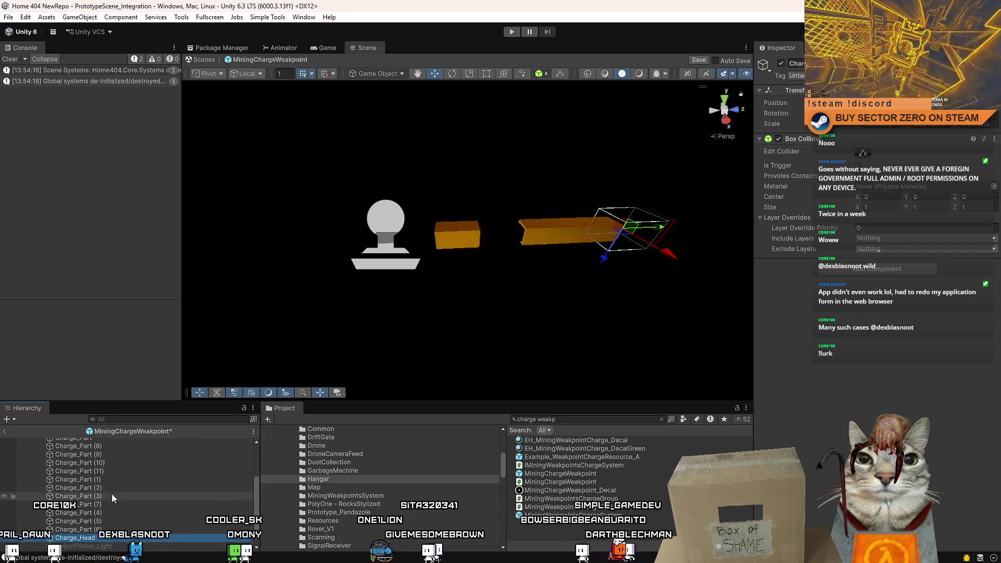
pyautogui.scroll(3)
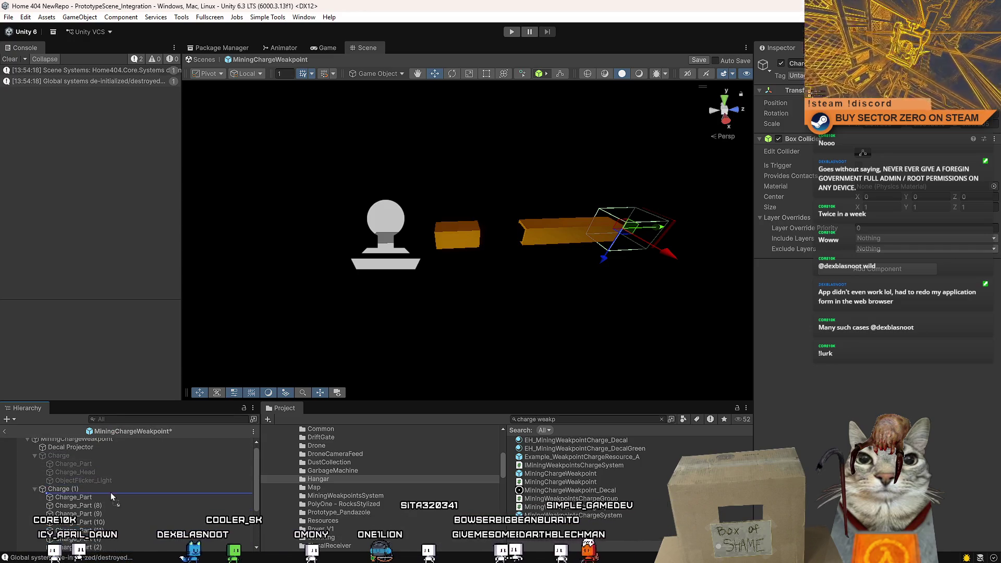
pyautogui.moveTo(402, 263); pyautogui.dragTo(387, 295)
pyautogui.scroll(3)
pyautogui.scroll(3)
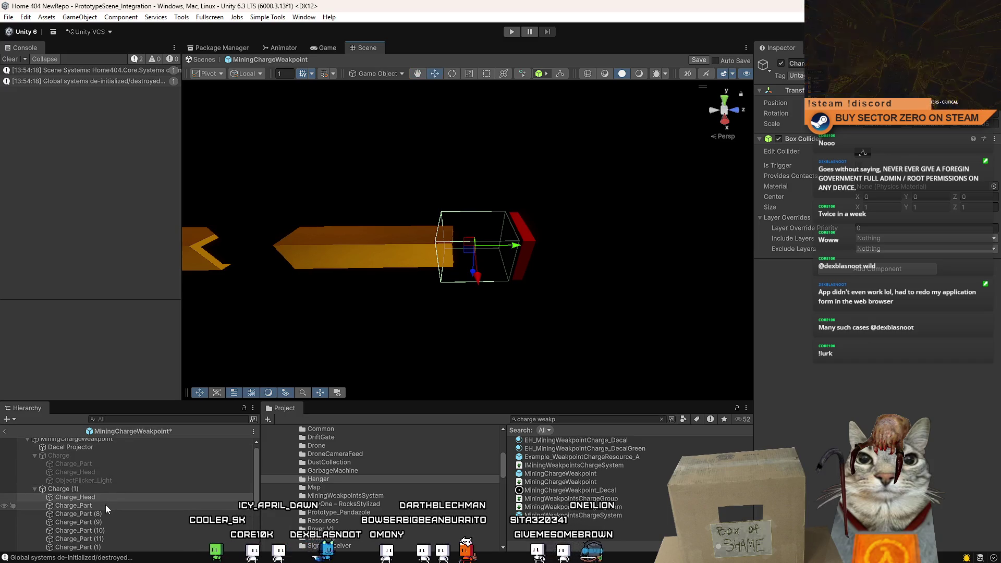
# Drag ObjectFlicker_Light (1) up to sit directly under Charge_Head in Charge (1).
pyautogui.click(105, 505)
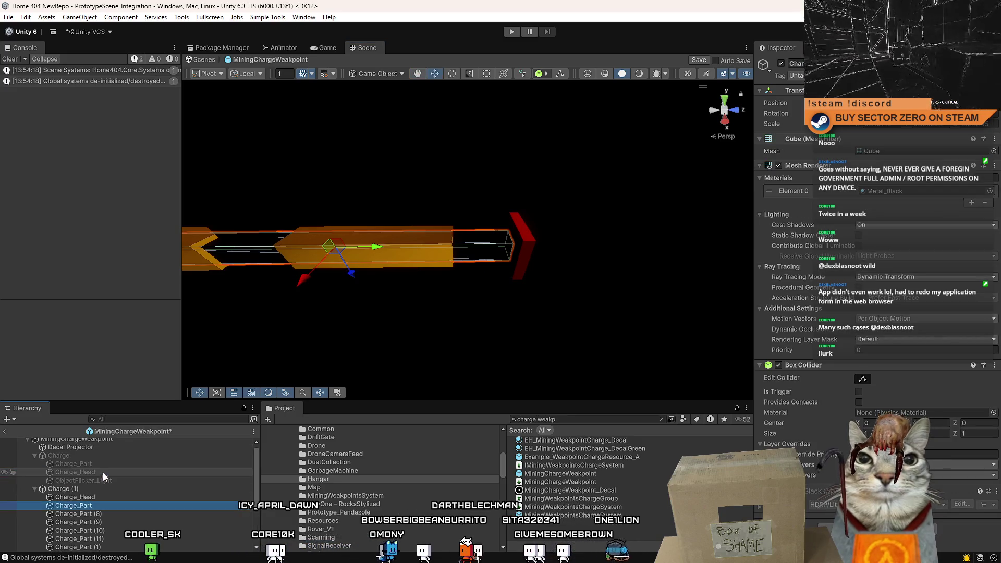
pyautogui.scroll(-3)
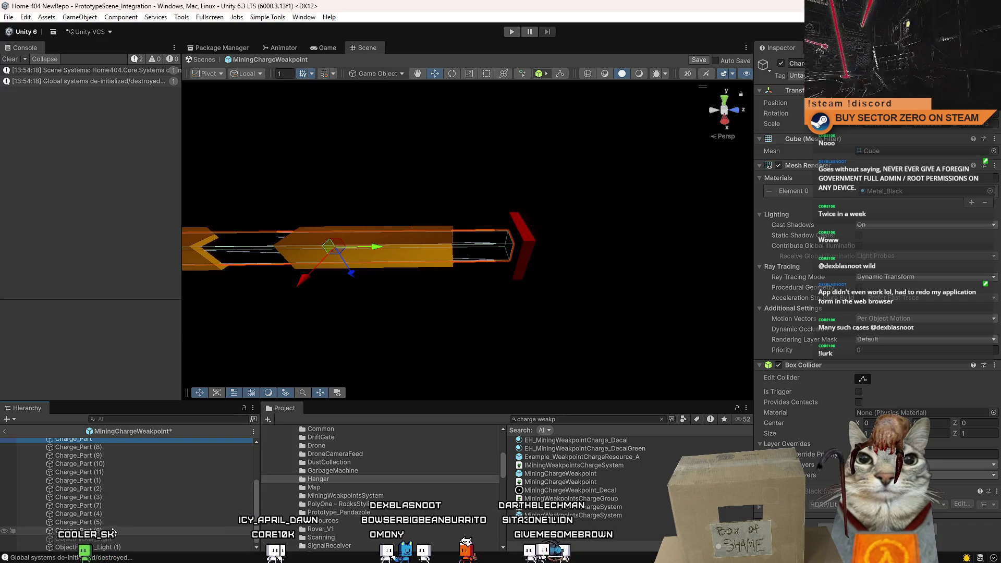
pyautogui.click(117, 539)
pyautogui.moveTo(117, 539); pyautogui.dragTo(124, 443)
# Rename the duplicate flicker light to ObjectFlicker_LightDefault.
pyautogui.doubleClick(131, 513)
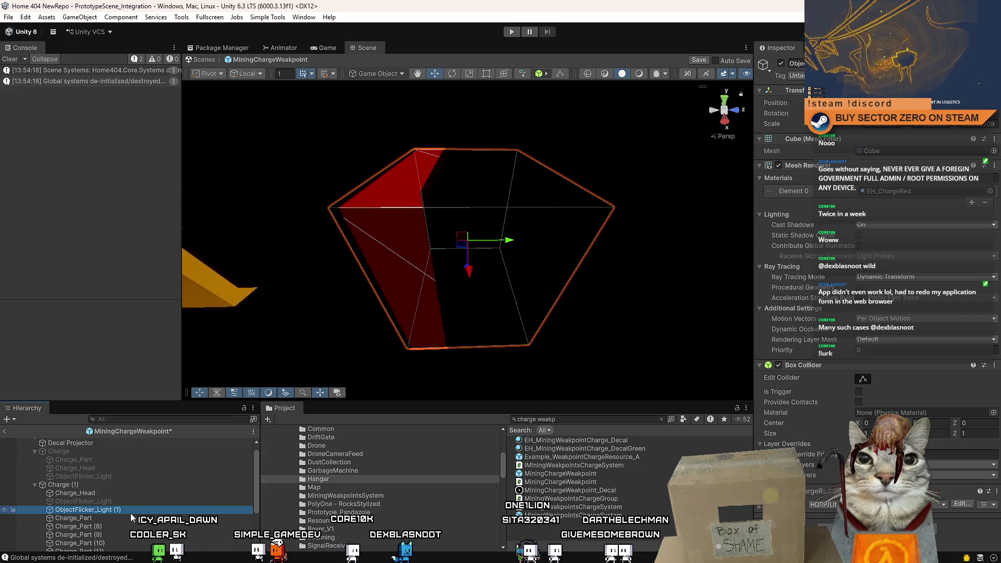
pyautogui.press('BackSpace')
pyautogui.press('BackSpace')
pyautogui.press('BackSpace')
pyautogui.write('Default')
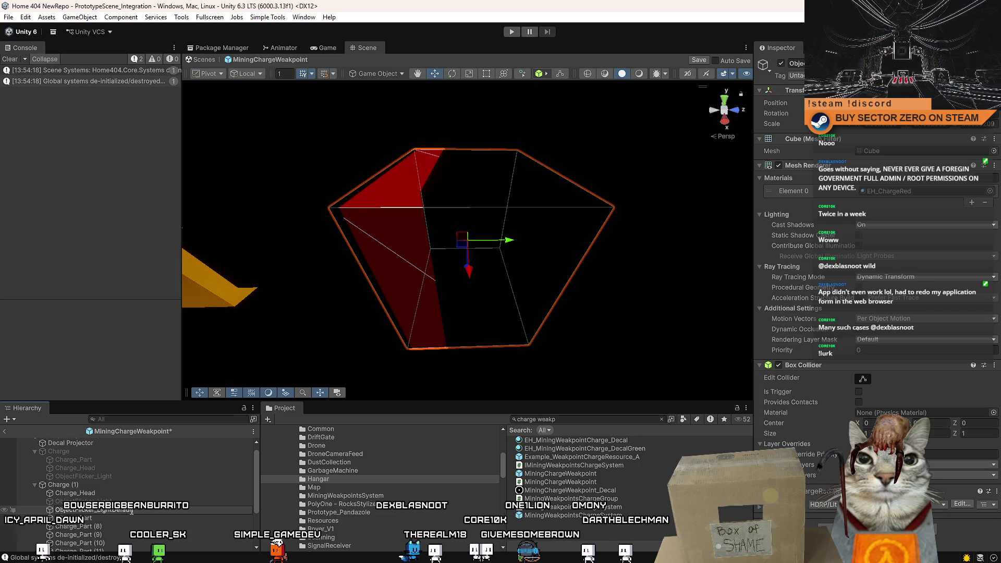
pyautogui.press('Return')
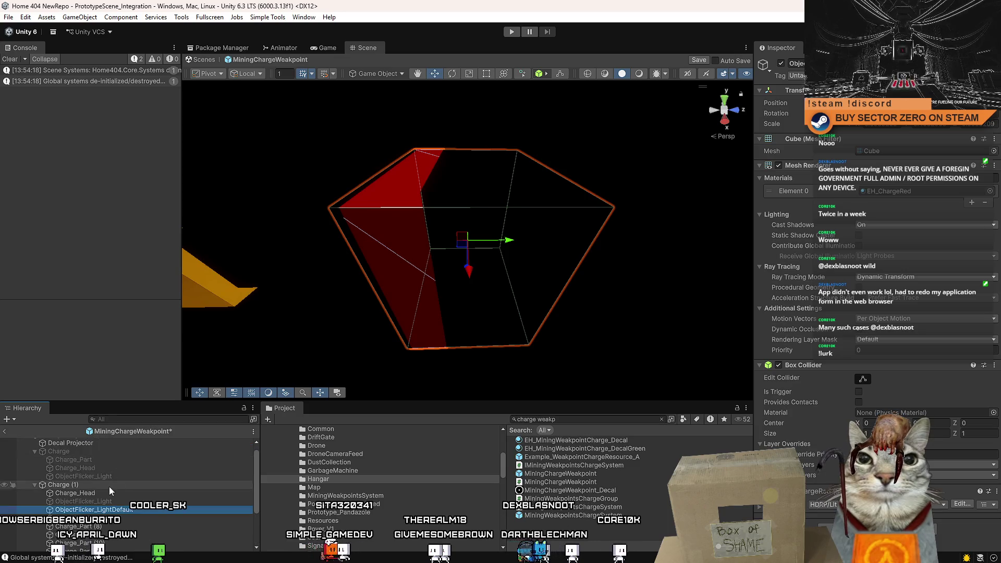
# Step through Charge (1)'s parts, then select and frame the whole duplicate charge.
pyautogui.click(116, 520)
pyautogui.press('Down')
pyautogui.press('Down')
pyautogui.press('Down')
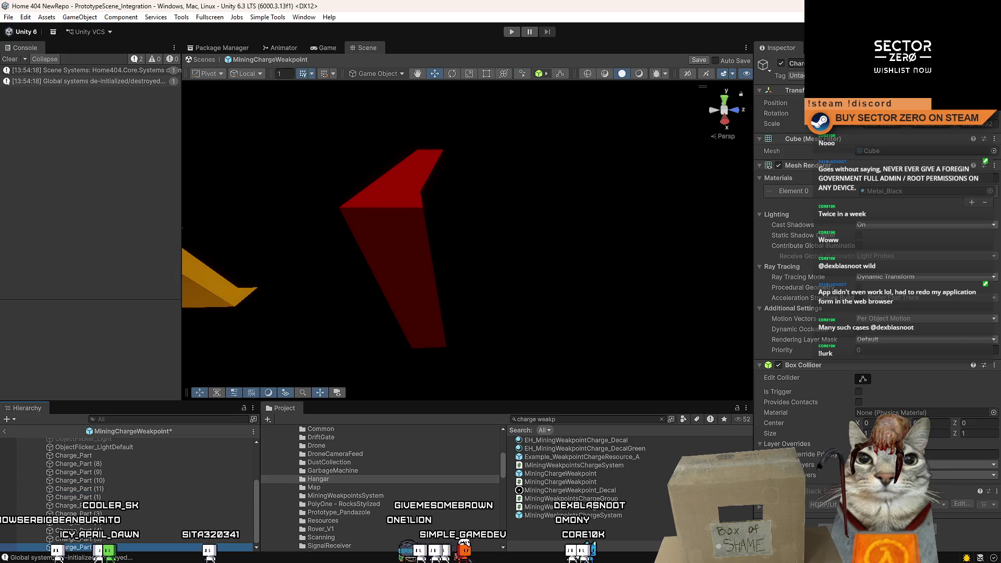
pyautogui.click(115, 546)
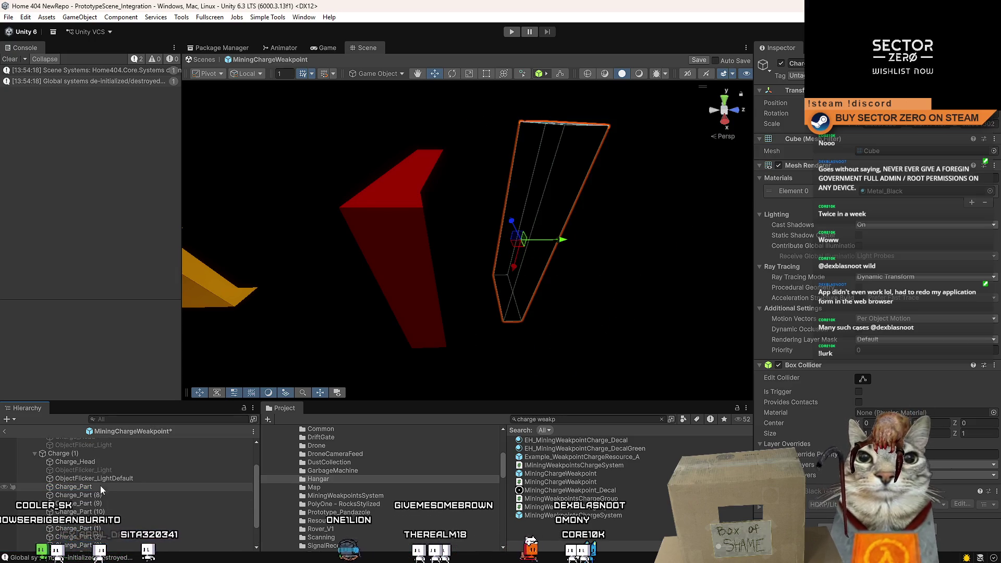
pyautogui.click(101, 484)
pyautogui.moveTo(542, 205); pyautogui.dragTo(503, 198)
pyautogui.press('f')
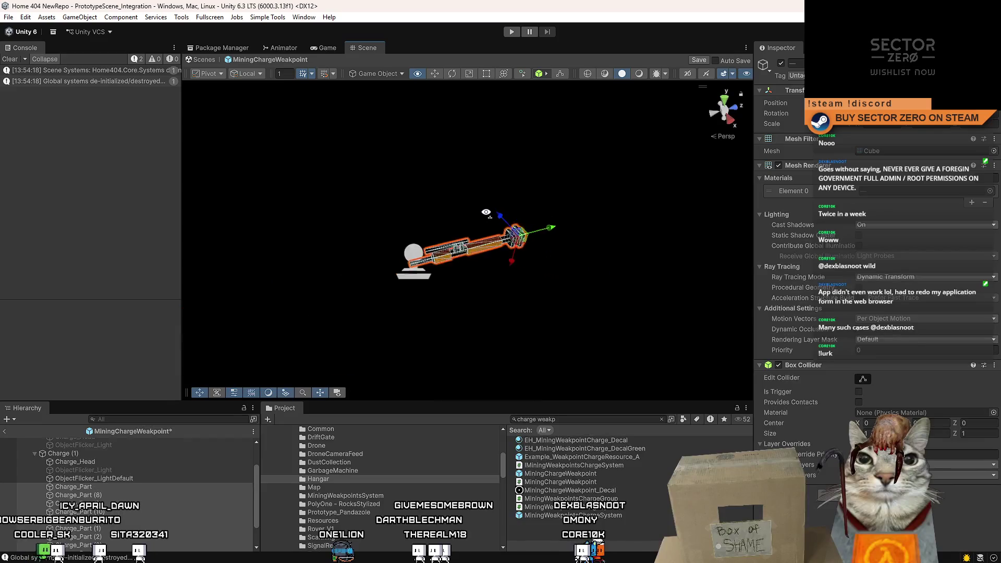
pyautogui.scroll(3)
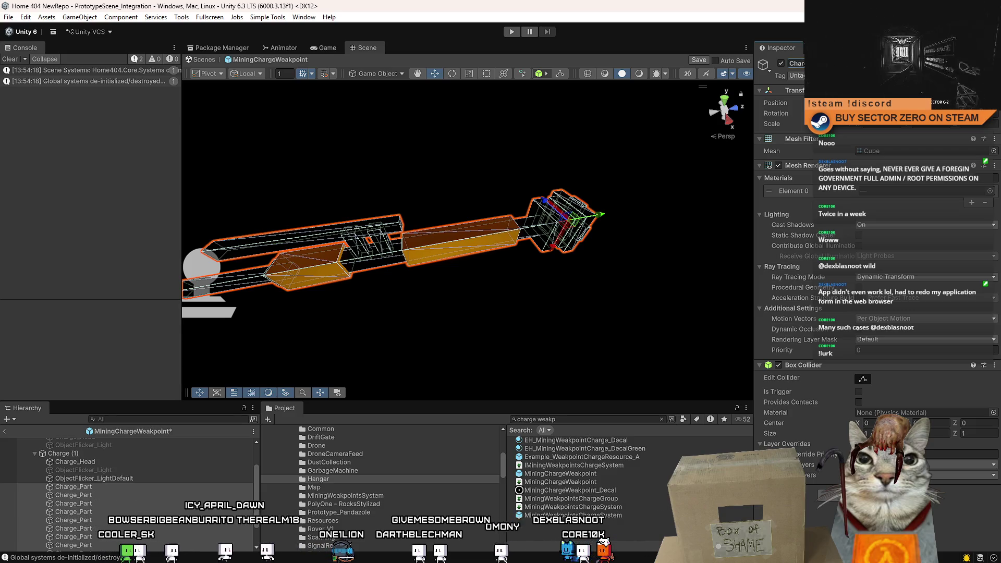
pyautogui.scroll(3)
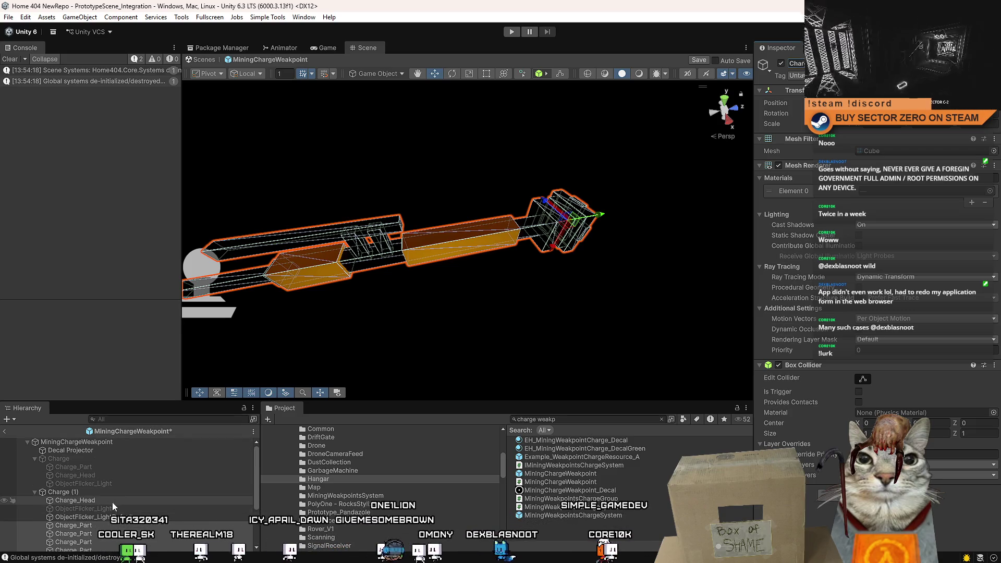
# Compare the Charge_Head and flicker light of both charges, ending on Charge (1).
pyautogui.click(117, 493)
pyautogui.click(110, 475)
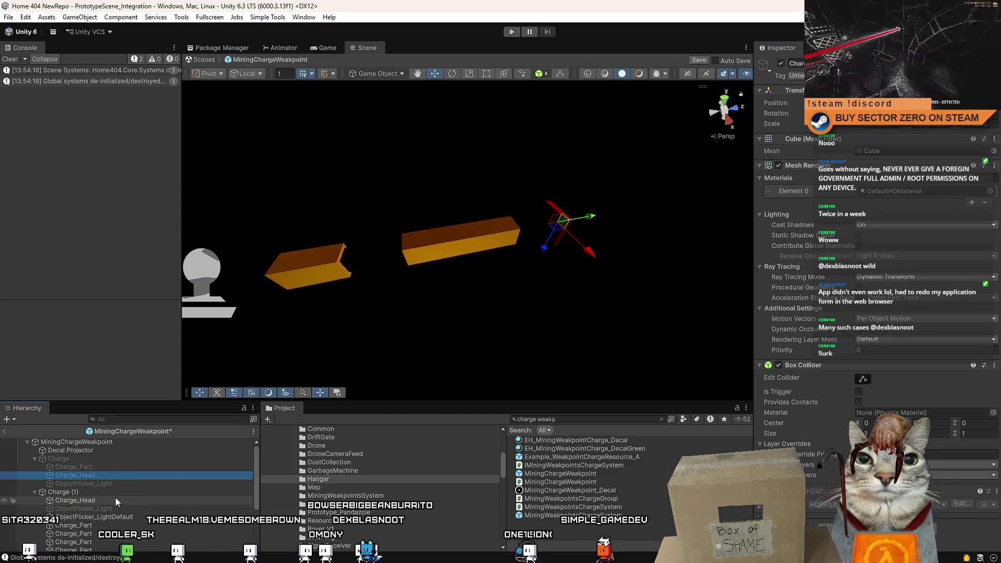
pyautogui.click(115, 497)
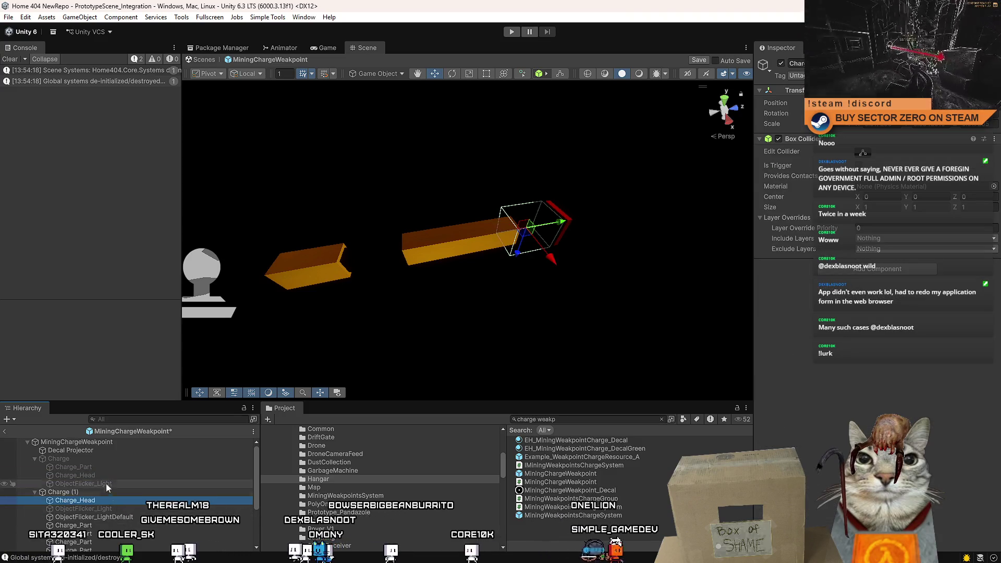
pyautogui.click(116, 509)
pyautogui.click(124, 500)
pyautogui.click(118, 507)
pyautogui.click(127, 499)
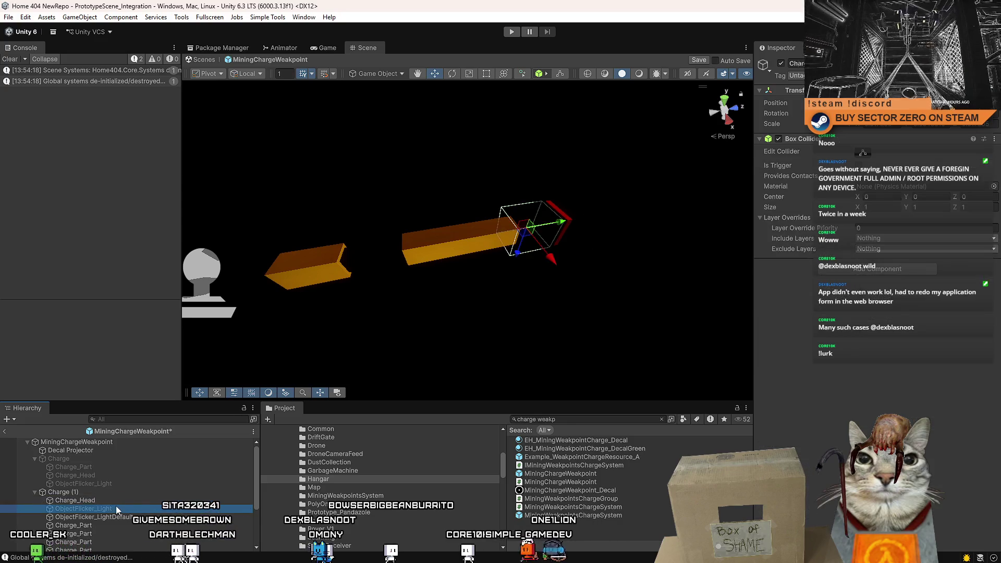
pyautogui.click(115, 508)
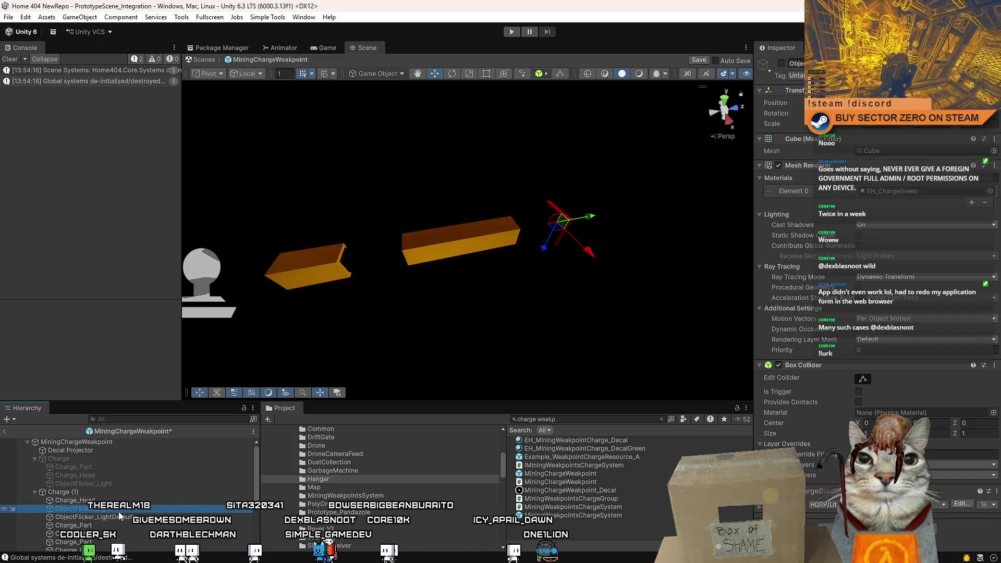
pyautogui.click(107, 460)
pyautogui.scroll(-3)
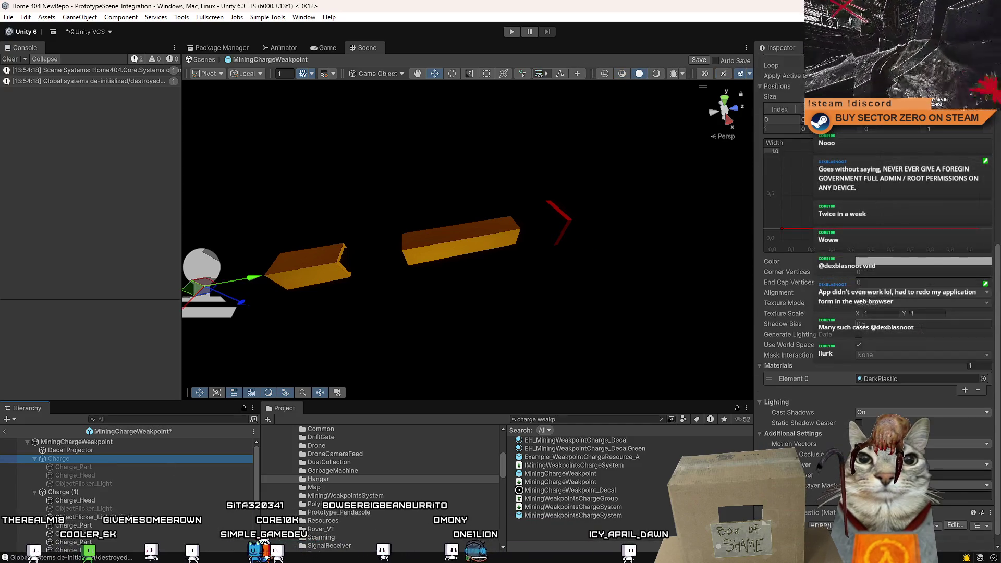
pyautogui.moveTo(999, 287); pyautogui.dragTo(999, 159)
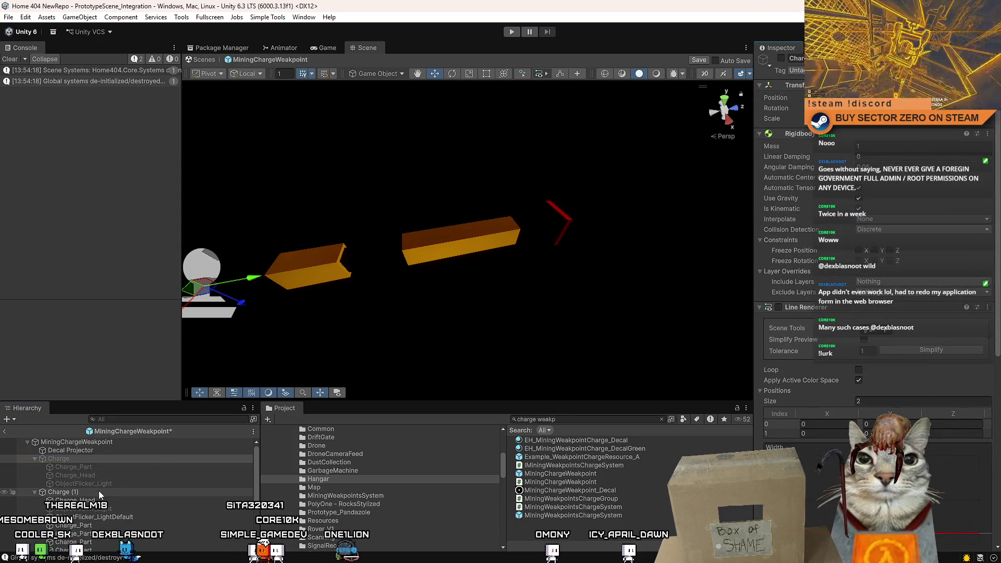
pyautogui.click(105, 492)
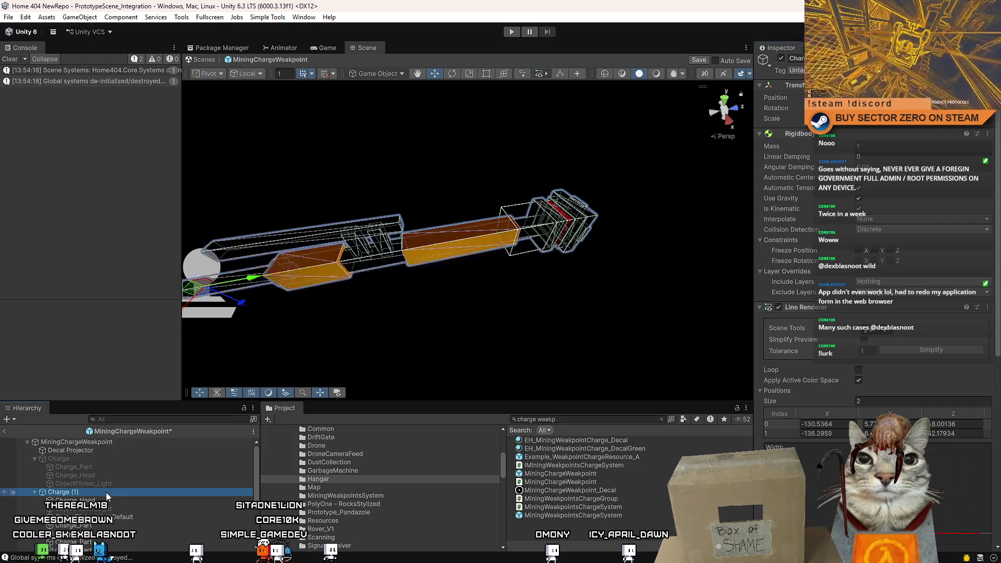
pyautogui.click(107, 501)
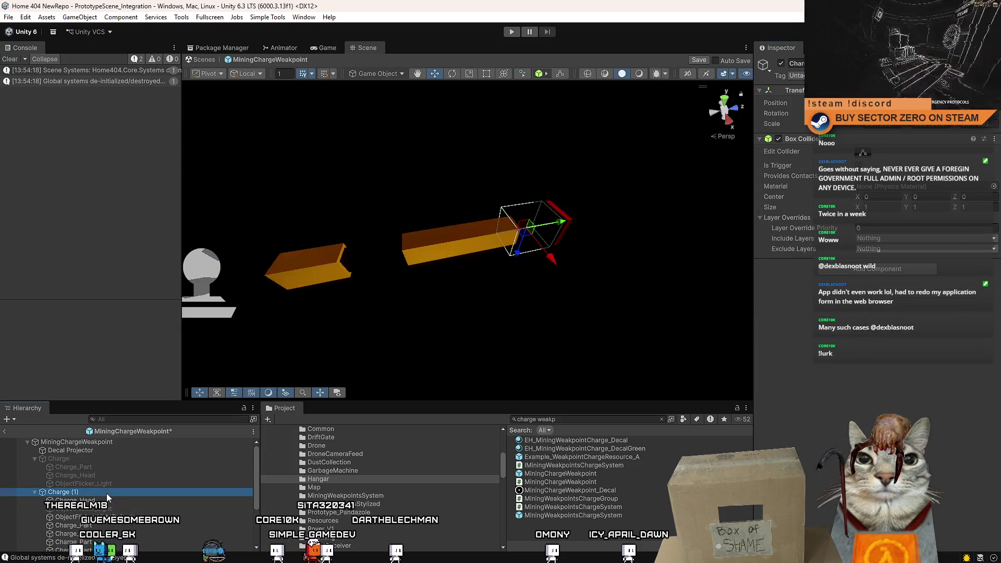
pyautogui.click(106, 493)
pyautogui.click(95, 466)
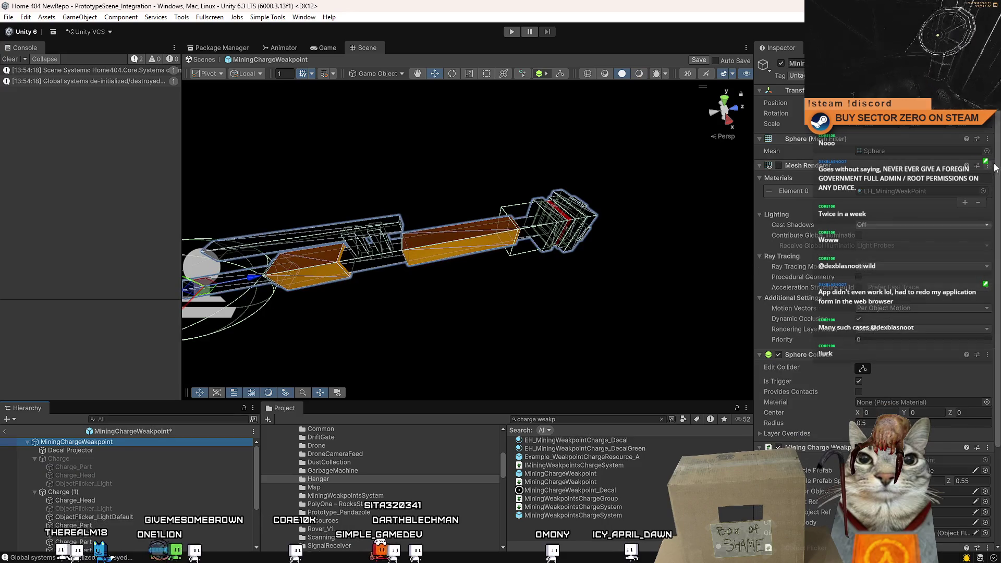
pyautogui.scroll(-3)
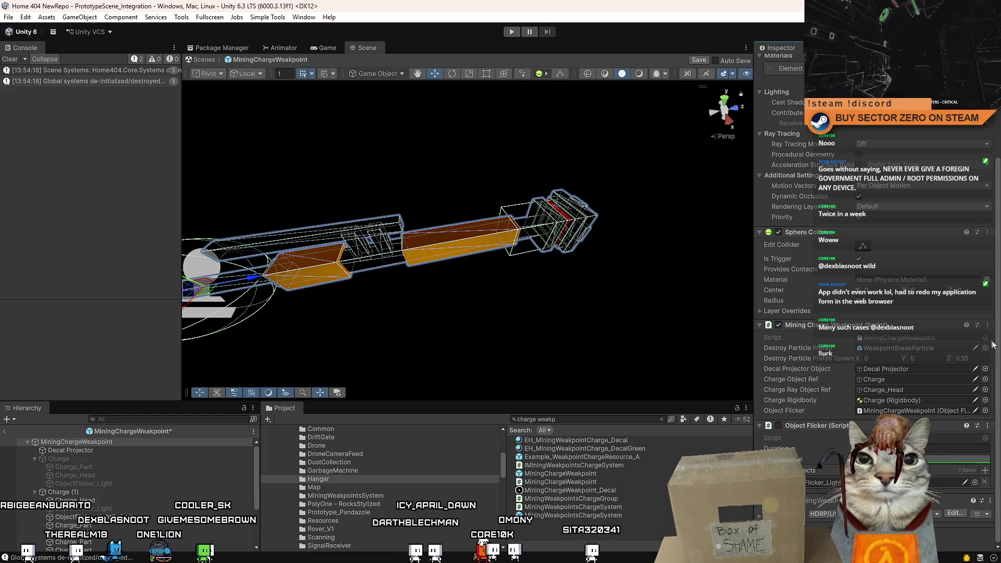
pyautogui.click(86, 490)
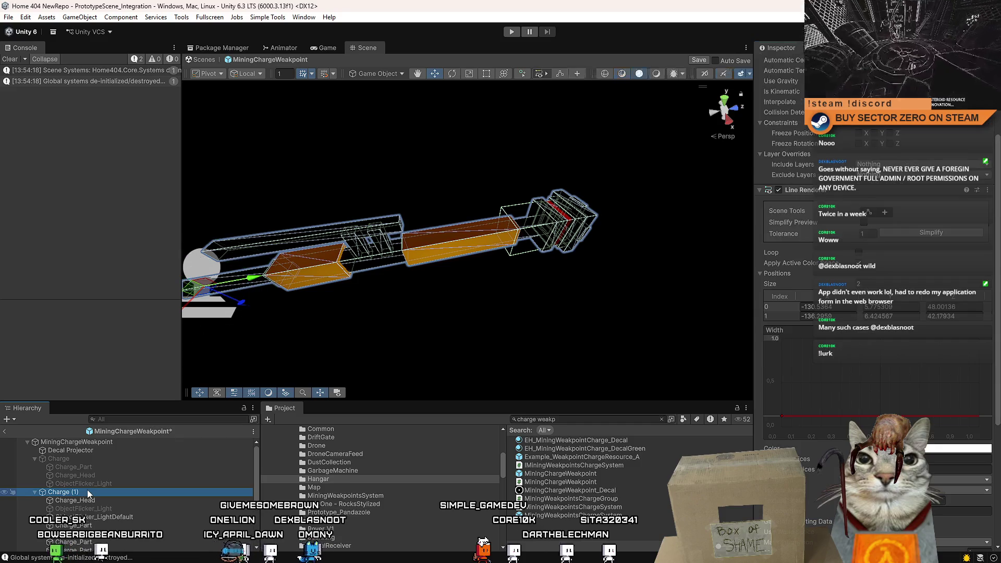
pyautogui.click(93, 502)
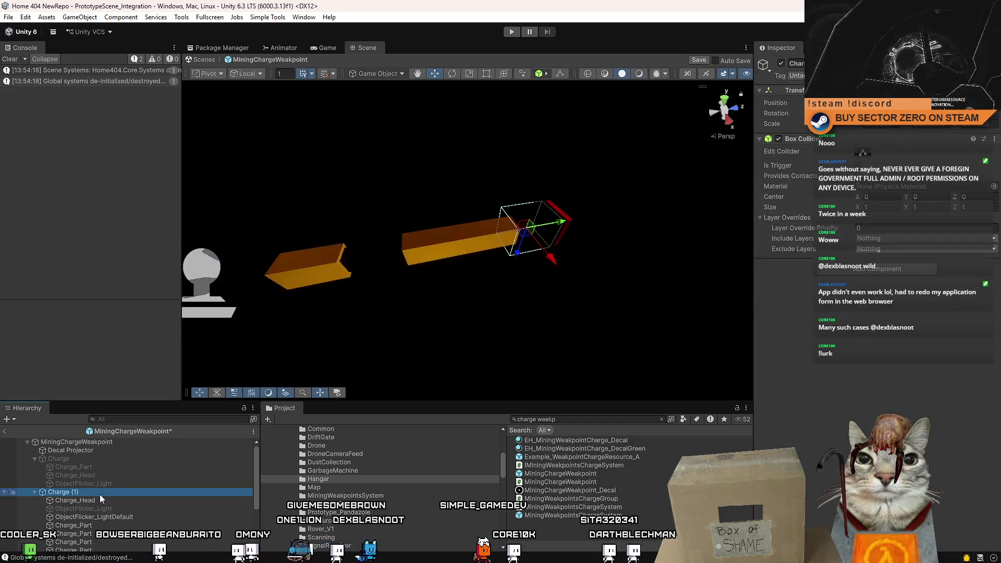
pyautogui.click(100, 494)
pyautogui.click(99, 499)
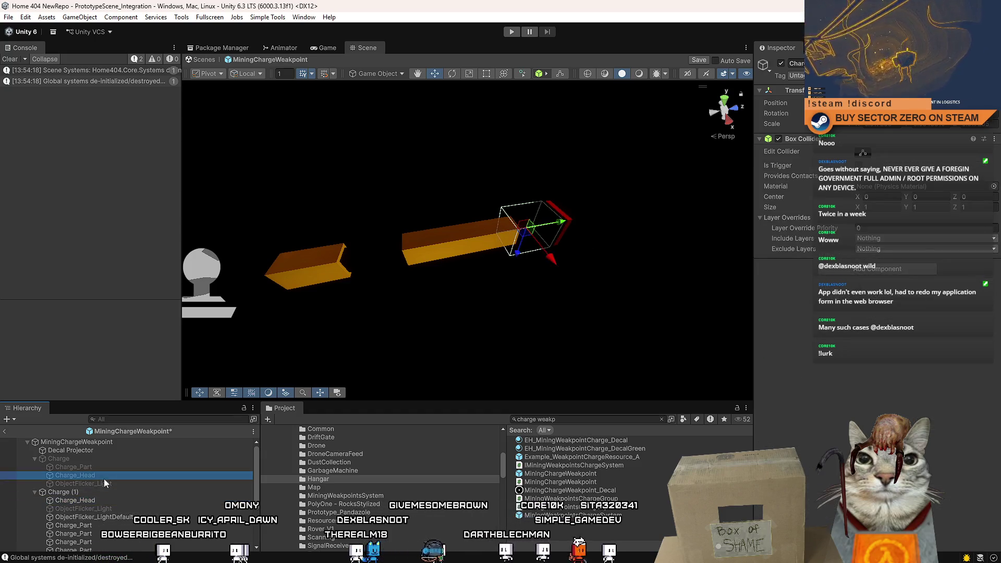
pyautogui.click(104, 459)
pyautogui.click(781, 64)
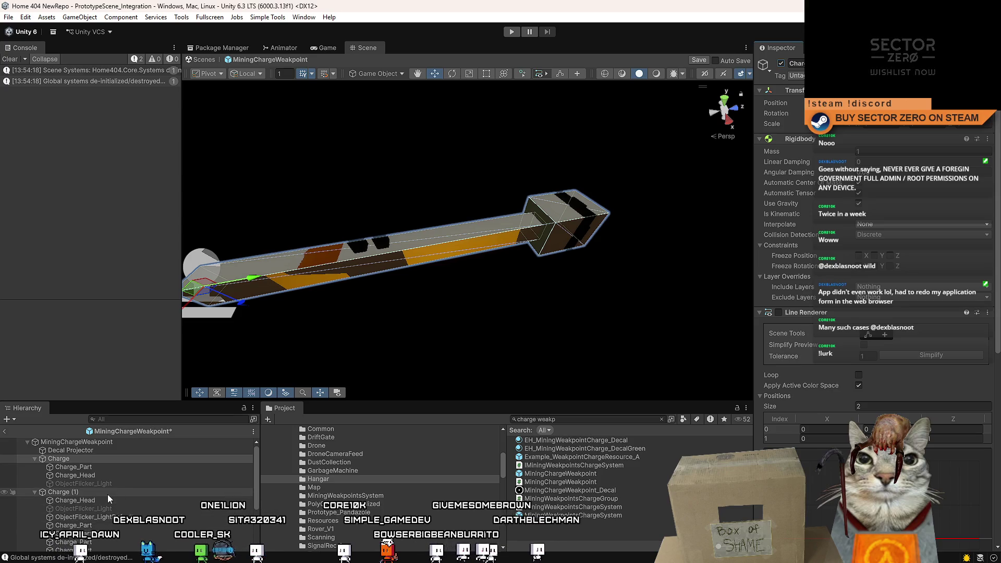
pyautogui.click(98, 483)
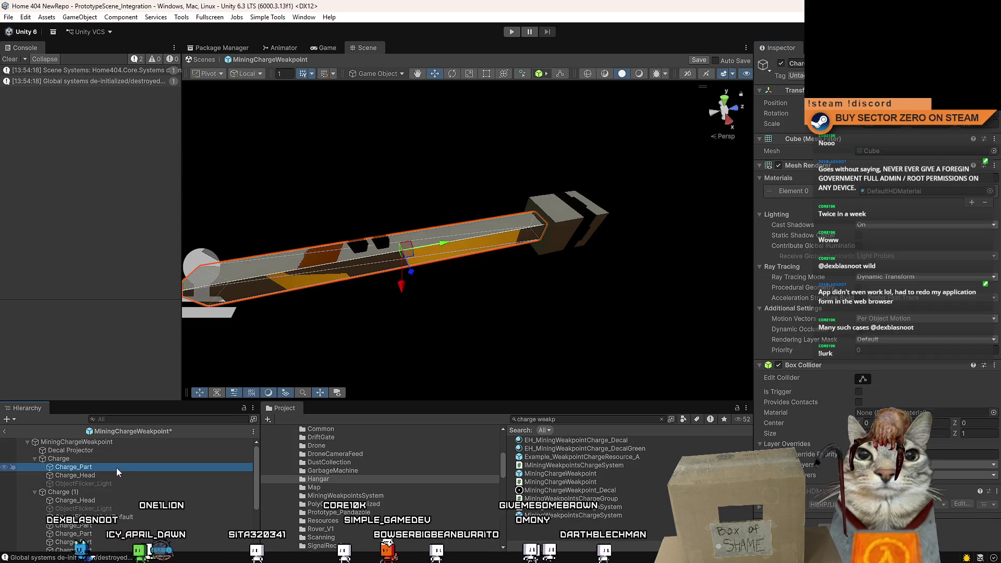
pyautogui.click(96, 457)
pyautogui.press('Delete')
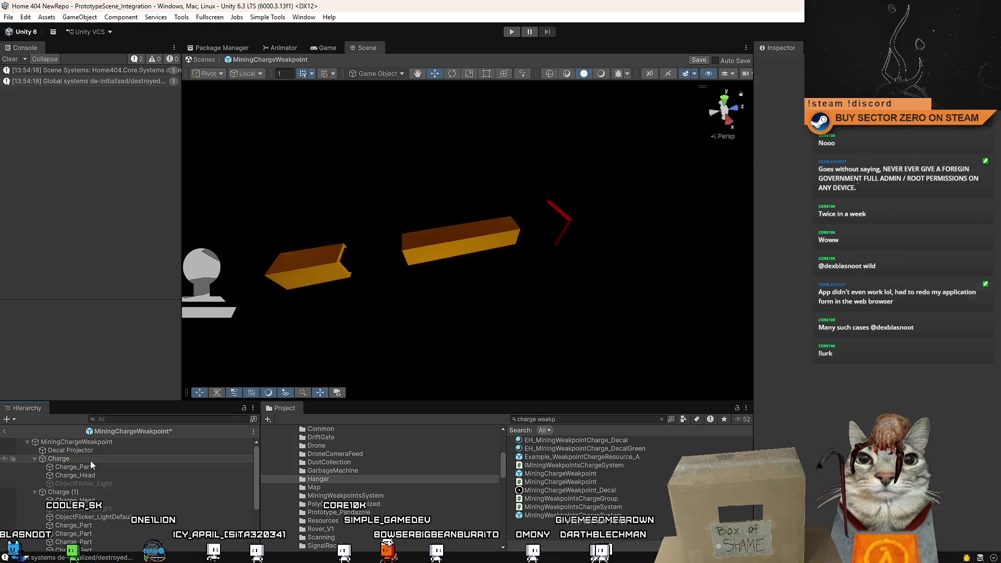